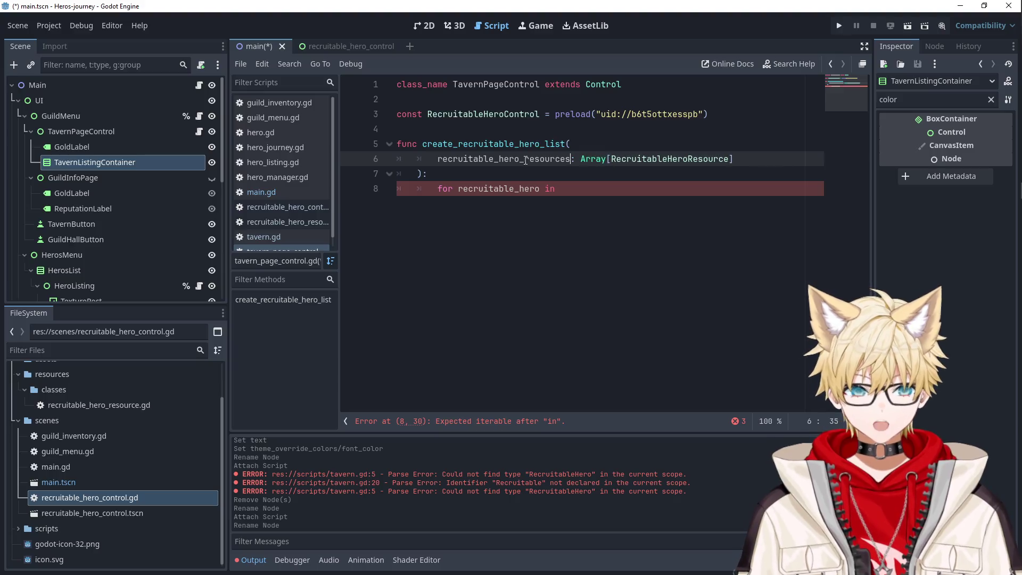
- Complete the for loop on line 8 to iterate over recruitable_hero_resources
click(541, 189)
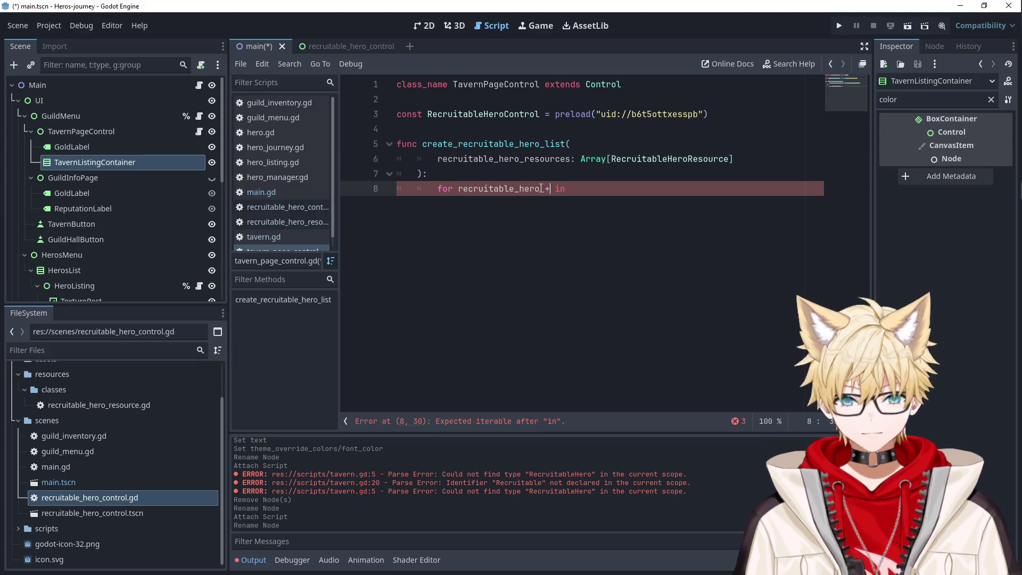
double_click(534, 160)
key(ctrl+c)
click(659, 189)
key(ctrl+v)
text(:)
key(Return)
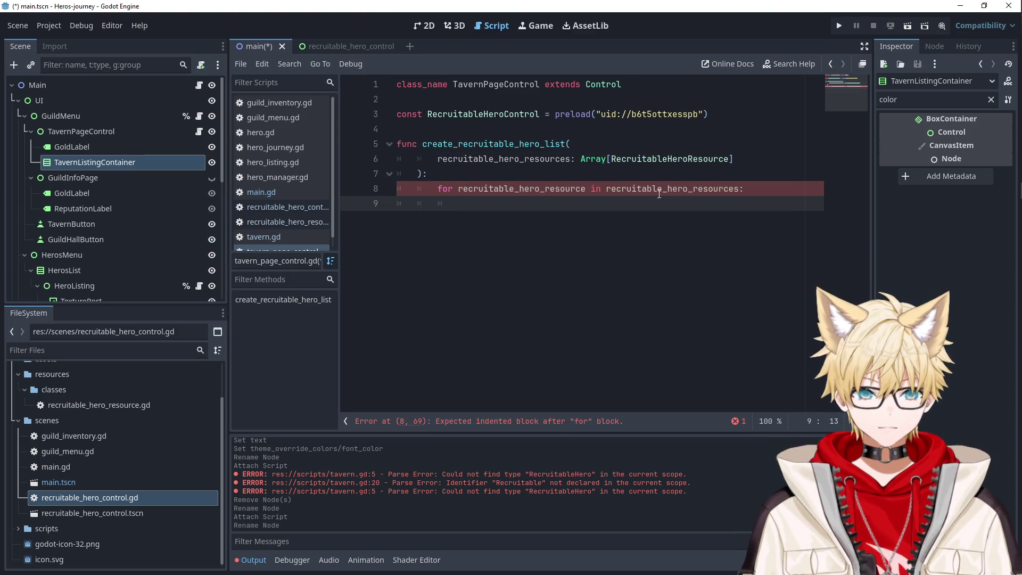
- Start the loop body with a RecruitableHeroControl.instantiate() call
double_click(479, 114)
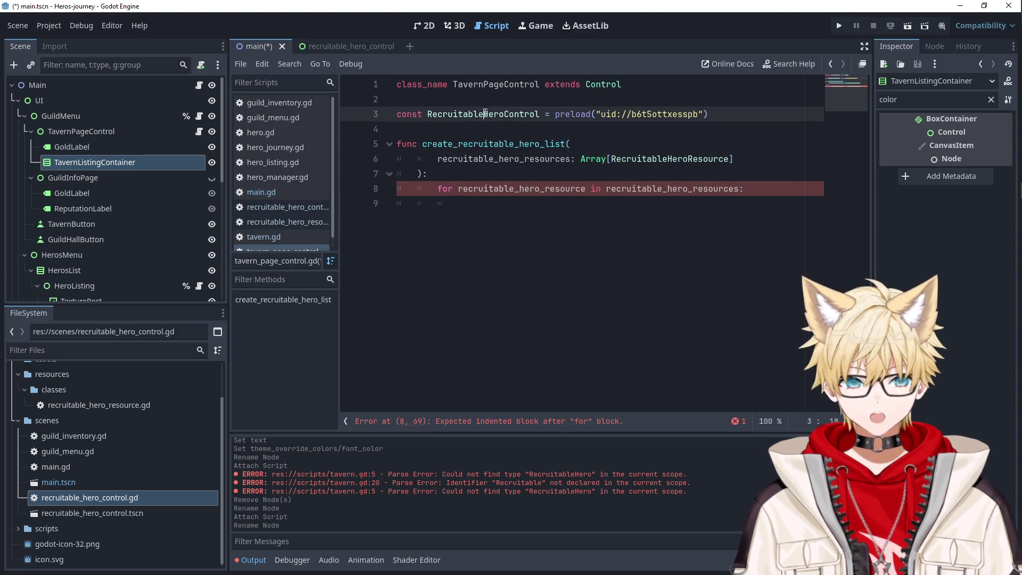
click(495, 198)
text(var recruitable_hero_control =)
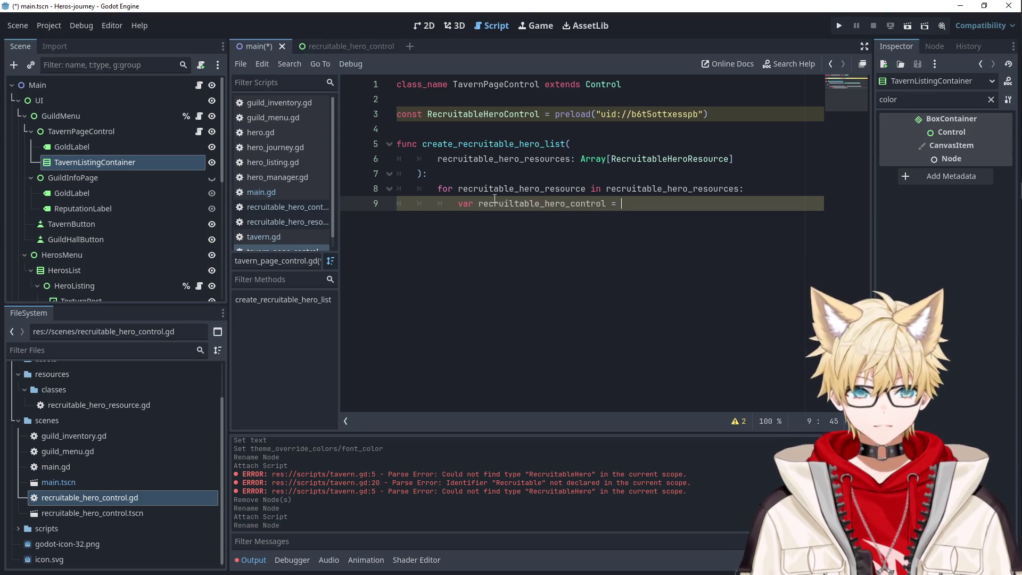
text(RecruitableHeroControl.insta)
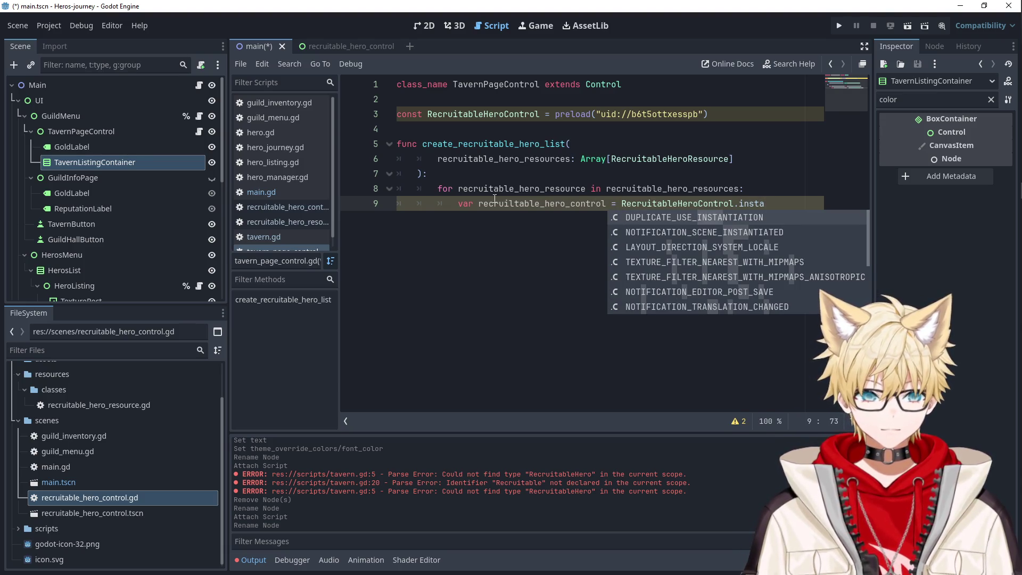
text(ntia)
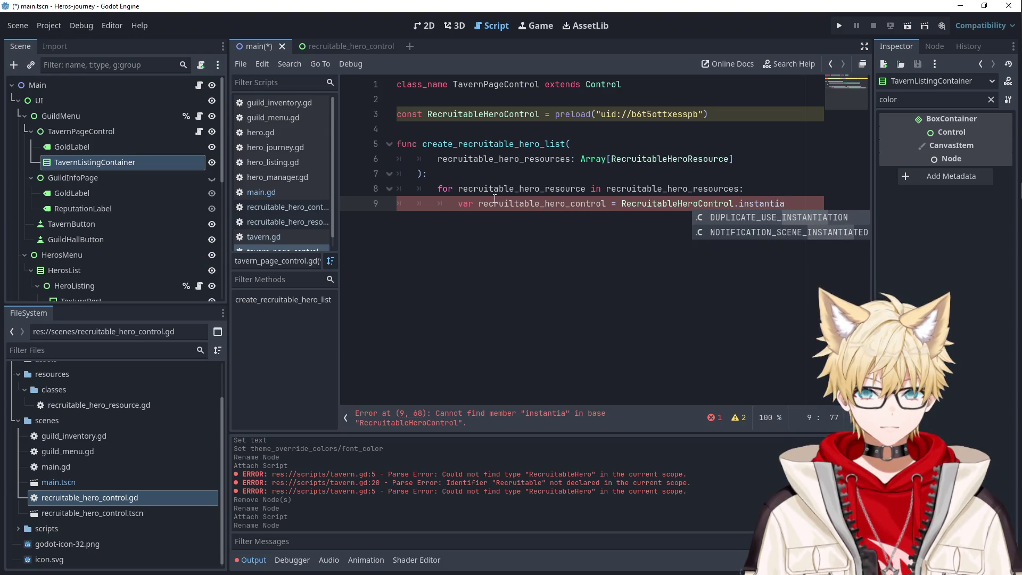
text(te())
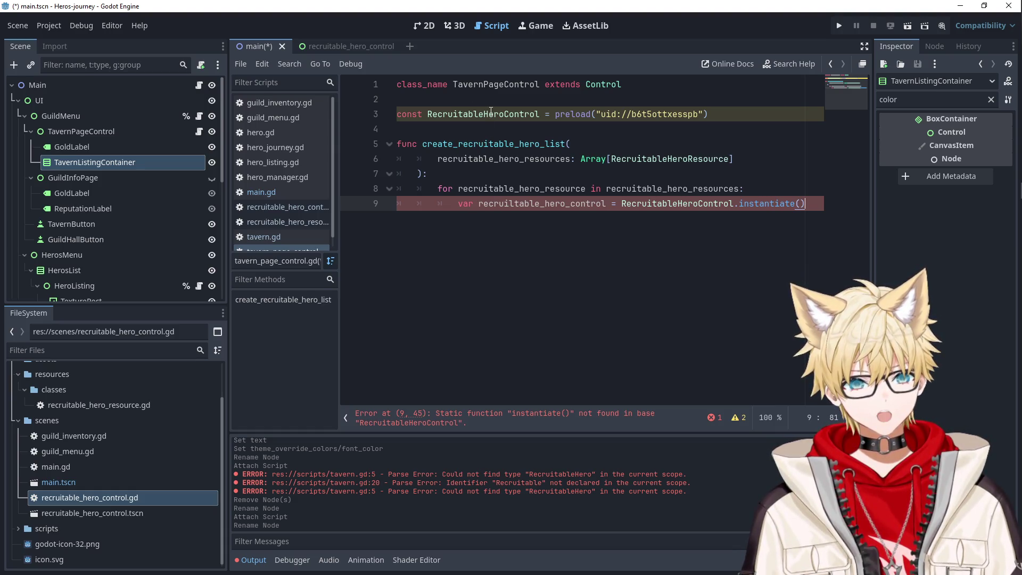
- Rebuild the hero control preload on line 3 using the res:// path instead of the uid
drag(702, 114, 347, 114)
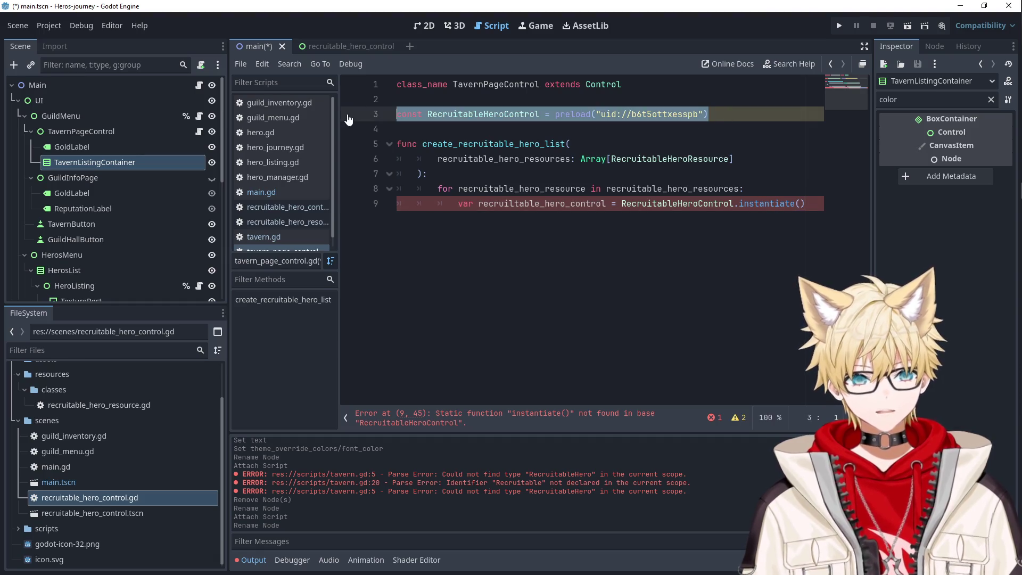
key(BackSpace)
drag(107, 487, 450, 114)
key(Delete)
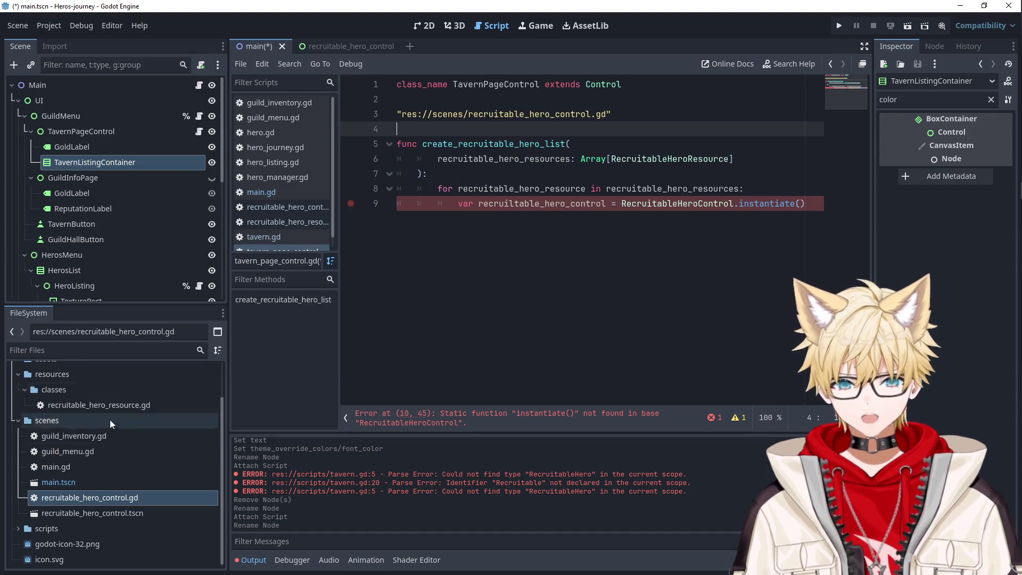
mouse_move(85, 497)
mouse_down()
mouse_move(160, 479)
mouse_move(426, 144)
mouse_move(414, 136)
mouse_up()
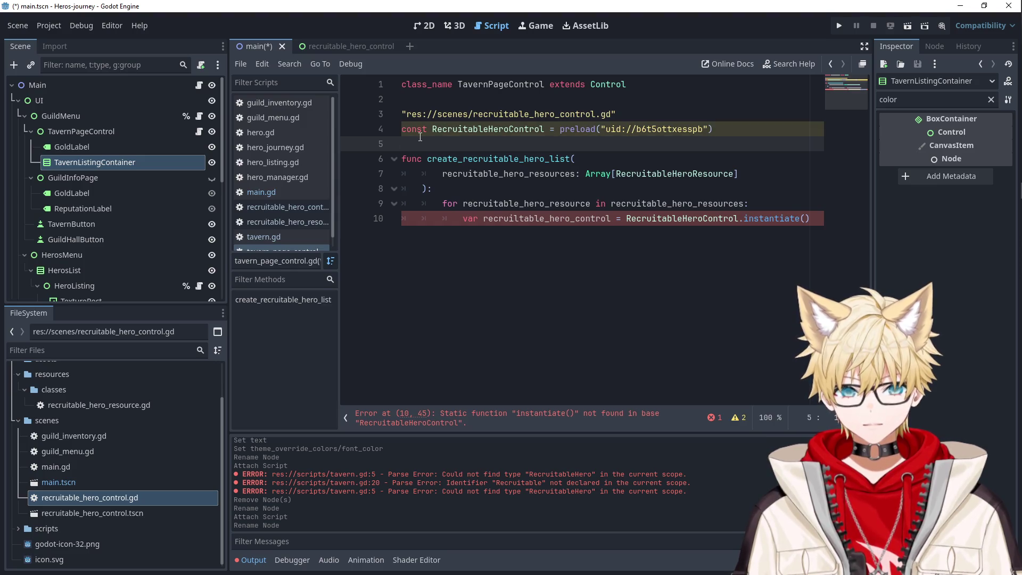
drag(625, 112, 372, 117)
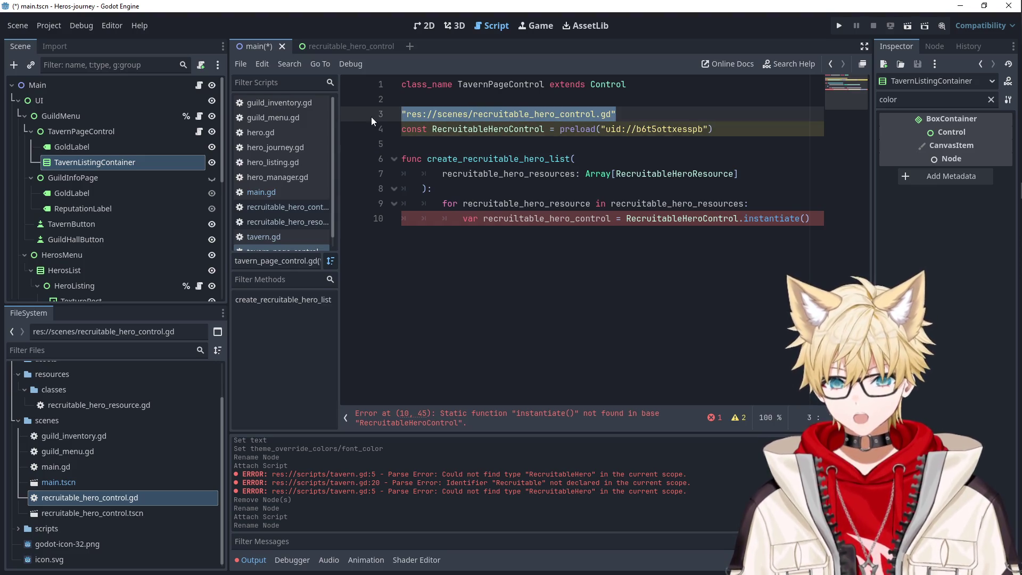
drag(602, 129, 703, 129)
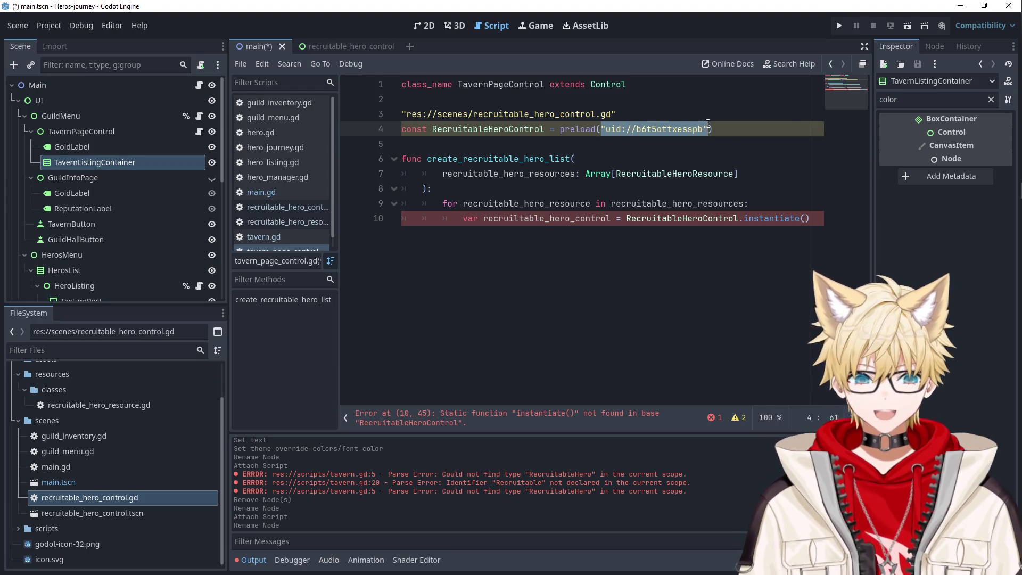
key(ctrl+v)
drag(618, 114, 346, 116)
key(BackSpace)
key(BackSpace)
- Remove the instantiate call on line 9 and delete the preload line
double_click(468, 115)
drag(825, 202, 737, 207)
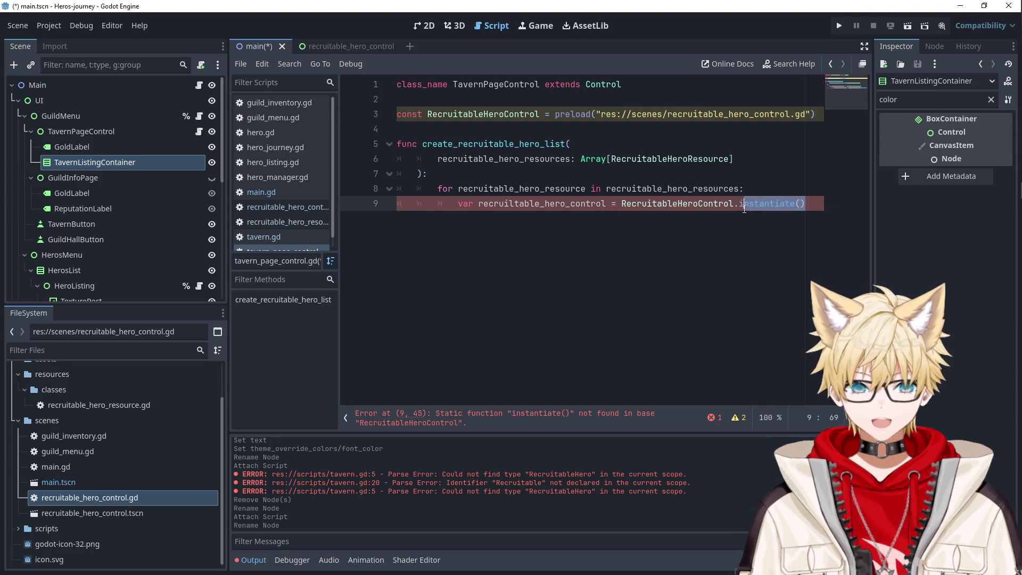
key(BackSpace)
text(insta)
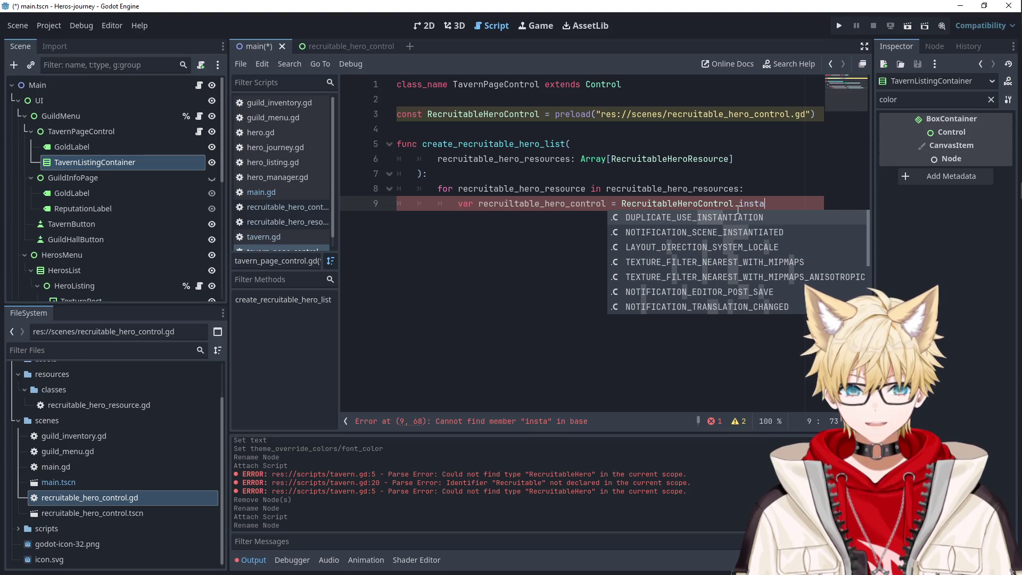
click(519, 135)
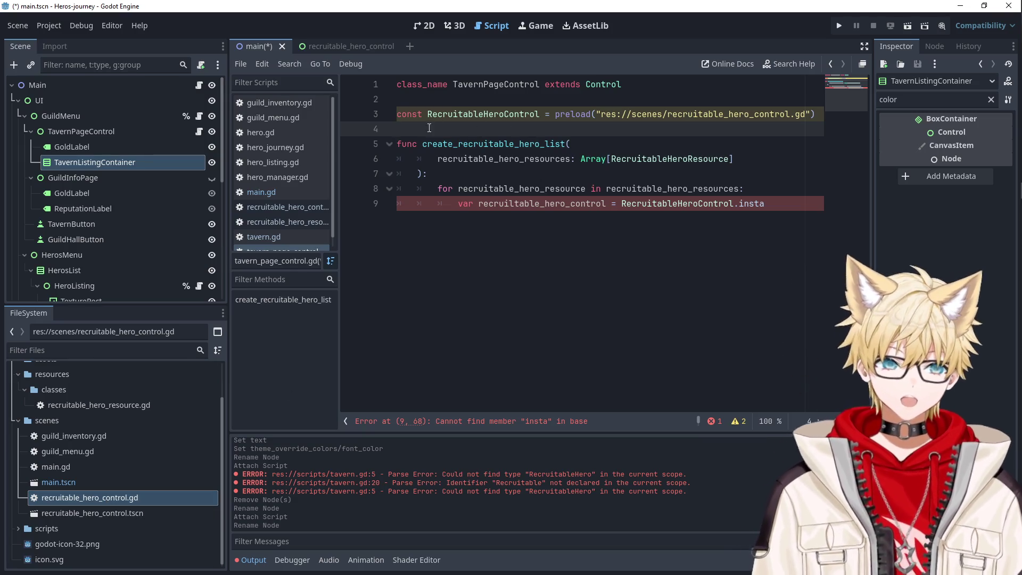
key(shift+Up)
key(BackSpace)
- Move main.gd, guild_inventory.gd and guild_menu.gd into the scripts folder
click(76, 480)
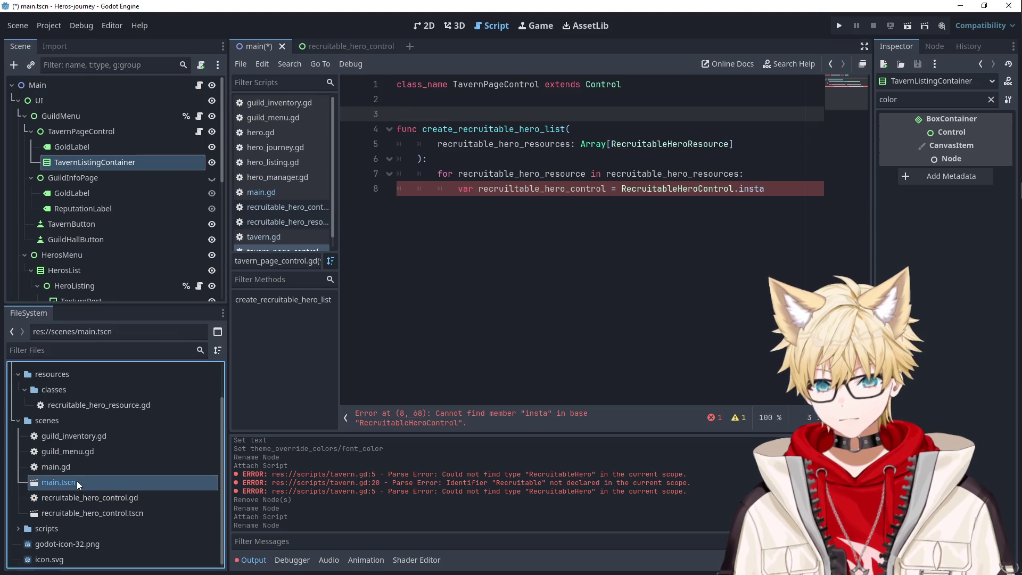
click(78, 468)
shift+click(72, 438)
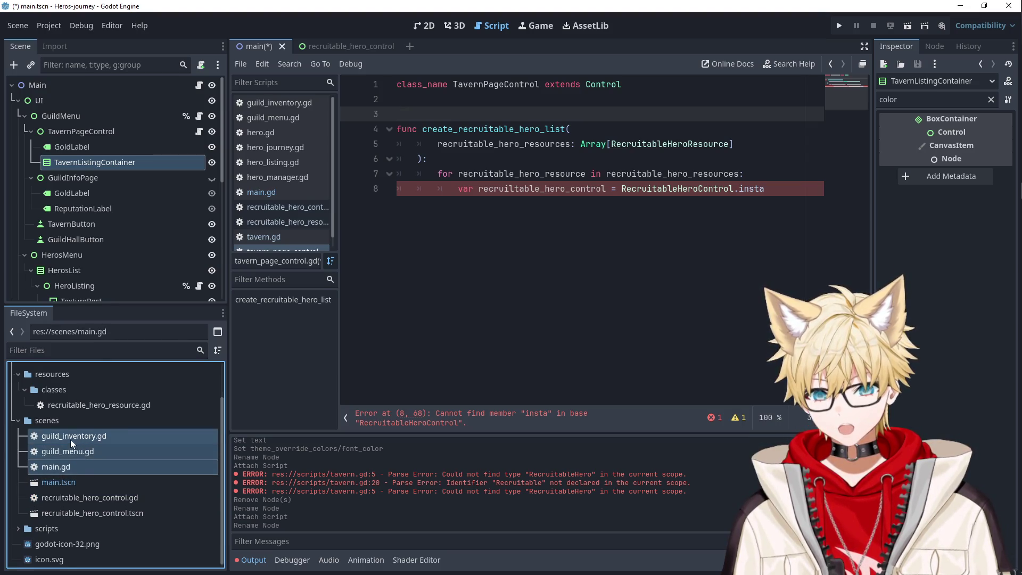
scroll(70, 439, up, 2)
scroll(70, 442, down, 3)
mouse_move(62, 440)
mouse_down()
mouse_move(62, 522)
mouse_move(53, 525)
mouse_move(454, 146)
mouse_move(427, 149)
mouse_move(80, 494)
mouse_move(381, 130)
mouse_move(409, 113)
mouse_up()
- Open tavern_page_control.gd and copy the RECRUITABLE_HERO_CONTROL constant name for line 9
click(65, 496)
click(194, 133)
double_click(492, 114)
key(ctrl+c)
double_click(733, 204)
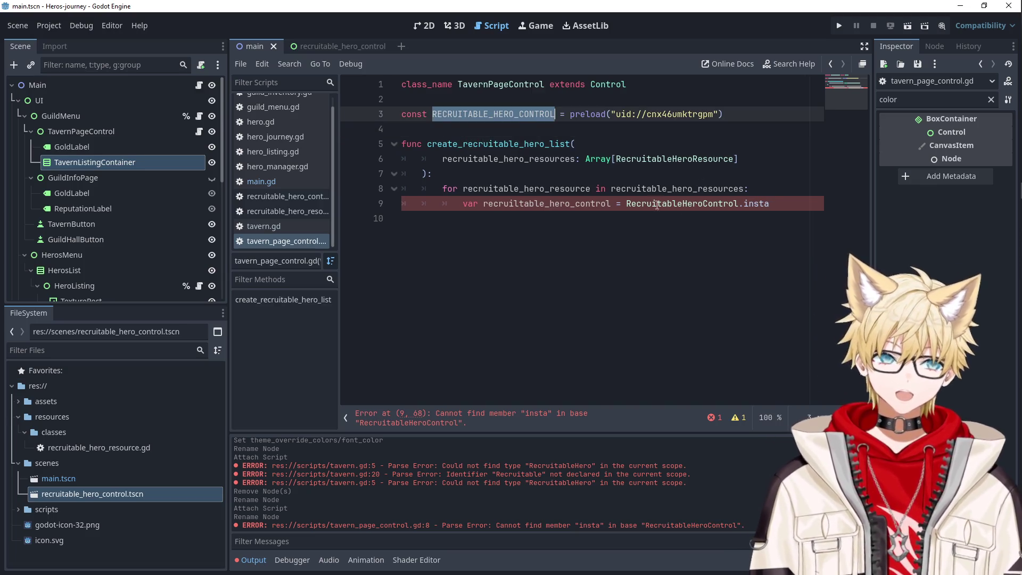
- Replace the old class name with RECRUITABLE_HERO_CONTROL.instantiate() on line 9
key(ctrl+v)
click(794, 203)
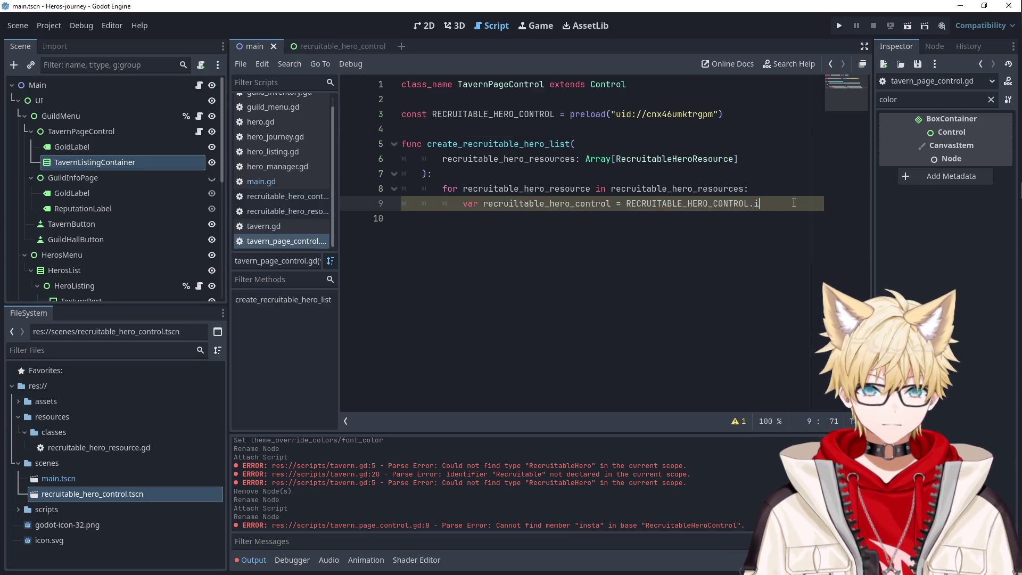
key(Return)
key(Escape)
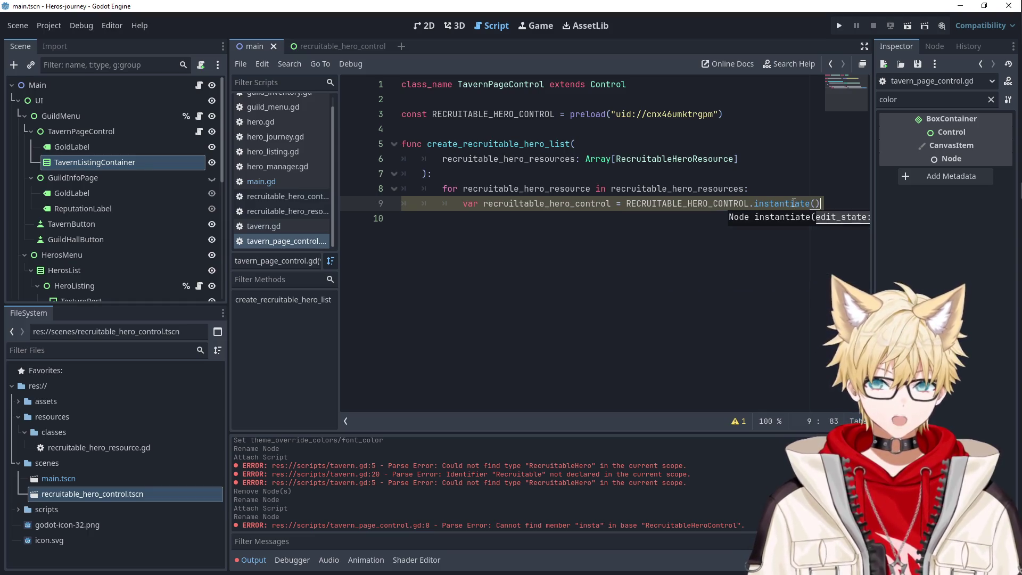
key(End)
key(Return)
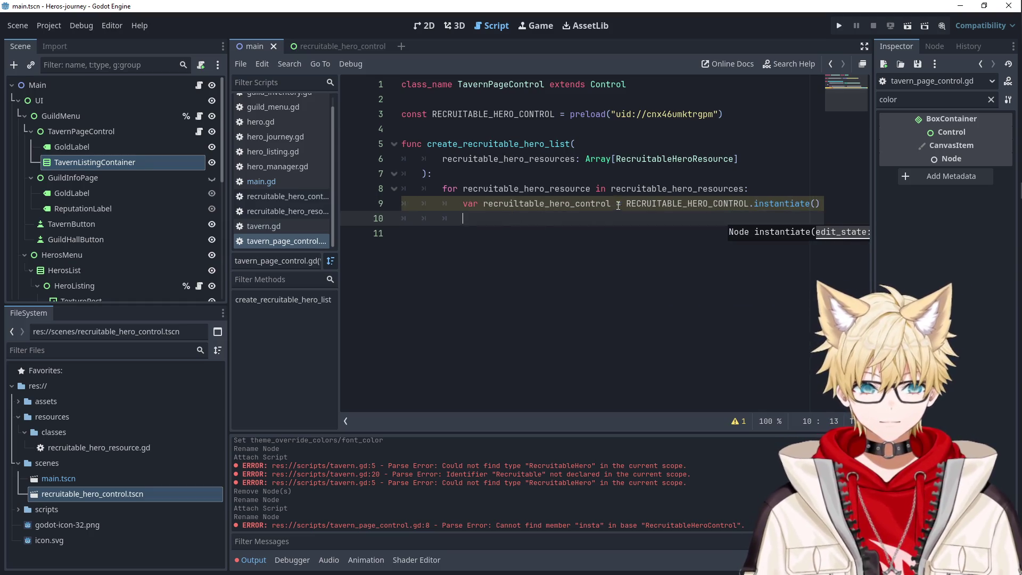
- Keep the instantiate statement on a single line and remove the extra empty line
click(618, 204)
key(Return)
click(594, 237)
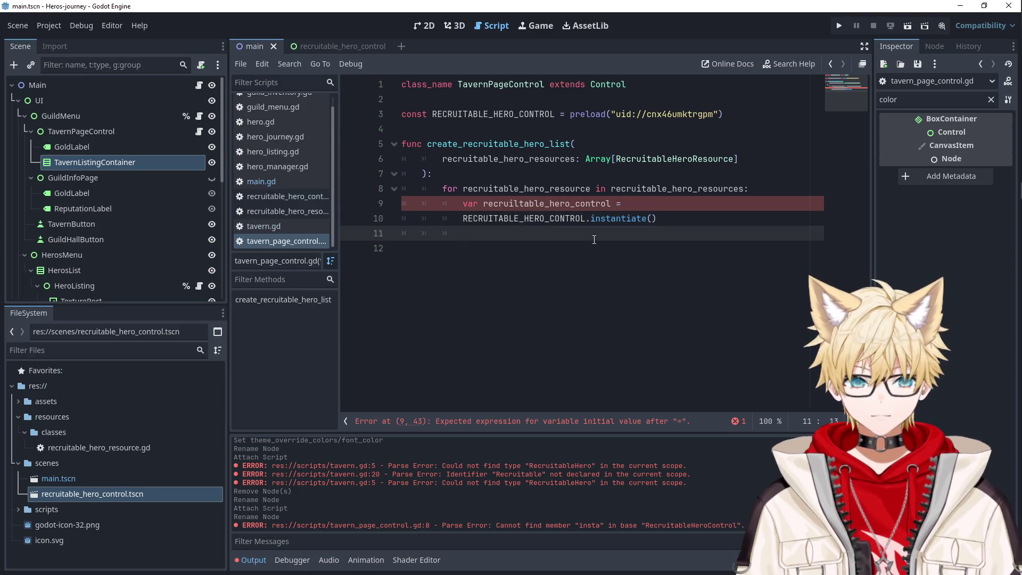
click(643, 204)
text(\)
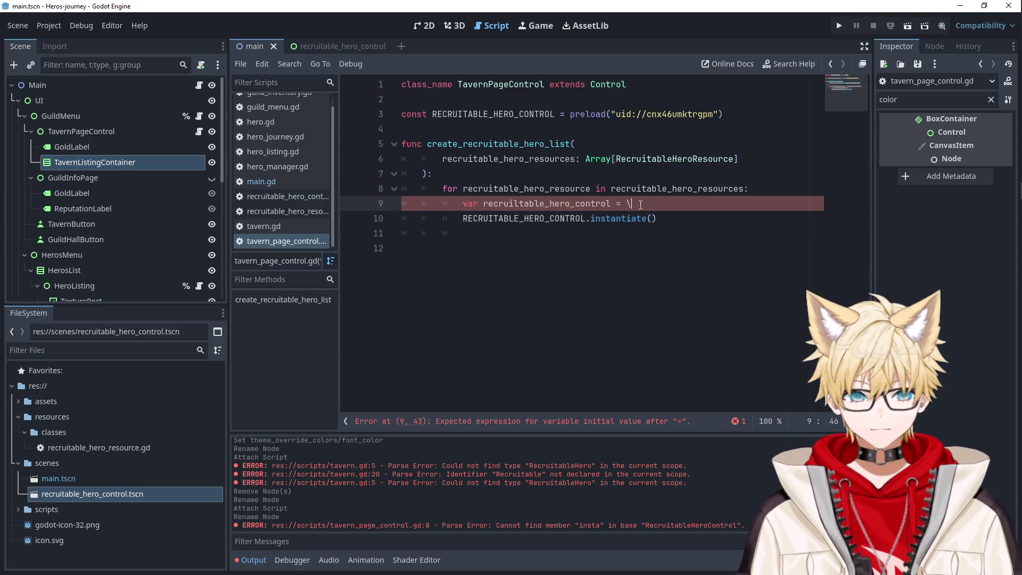
click(536, 233)
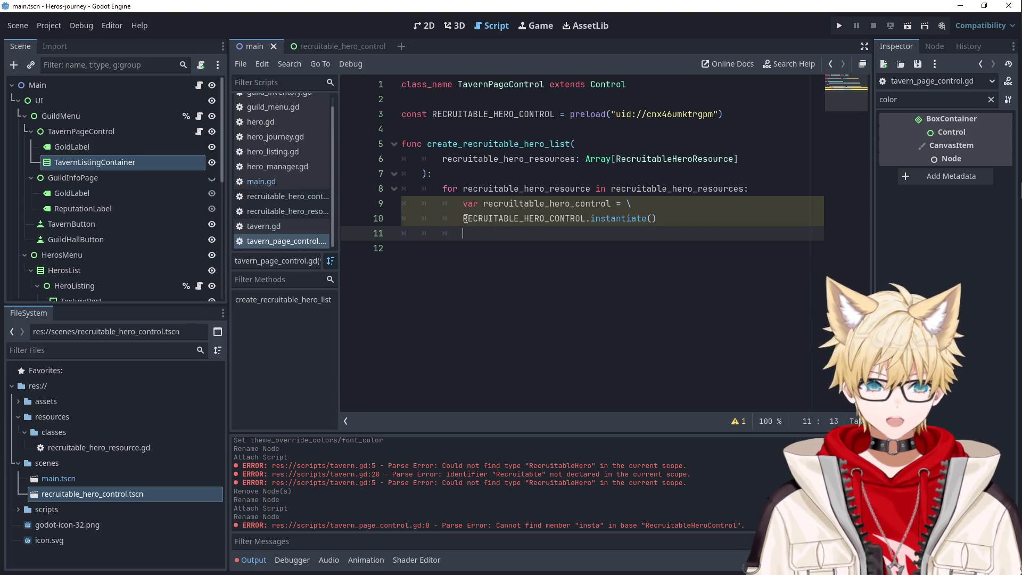
drag(464, 218, 651, 205)
key(BackSpace)
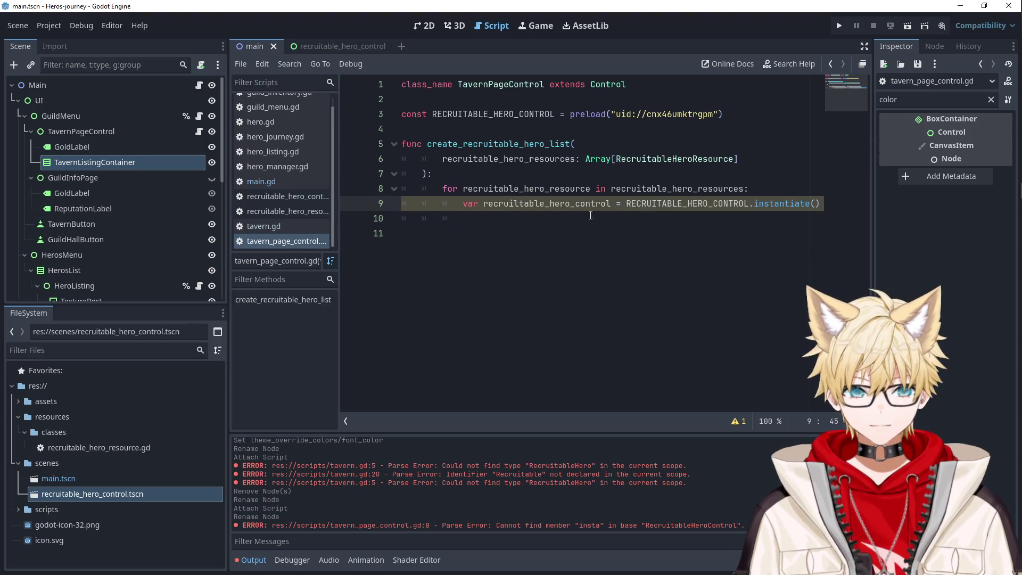
click(469, 218)
key(BackSpace)
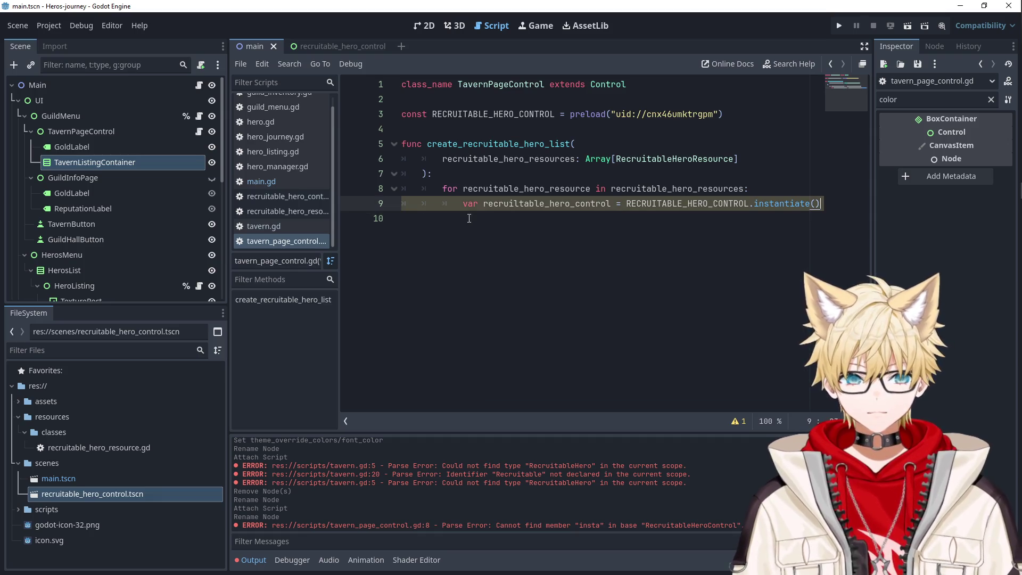
- Outdent the for loop by one indentation level
mouse_move(442, 189)
mouse_down()
mouse_move(820, 219)
mouse_move(826, 206)
mouse_up()
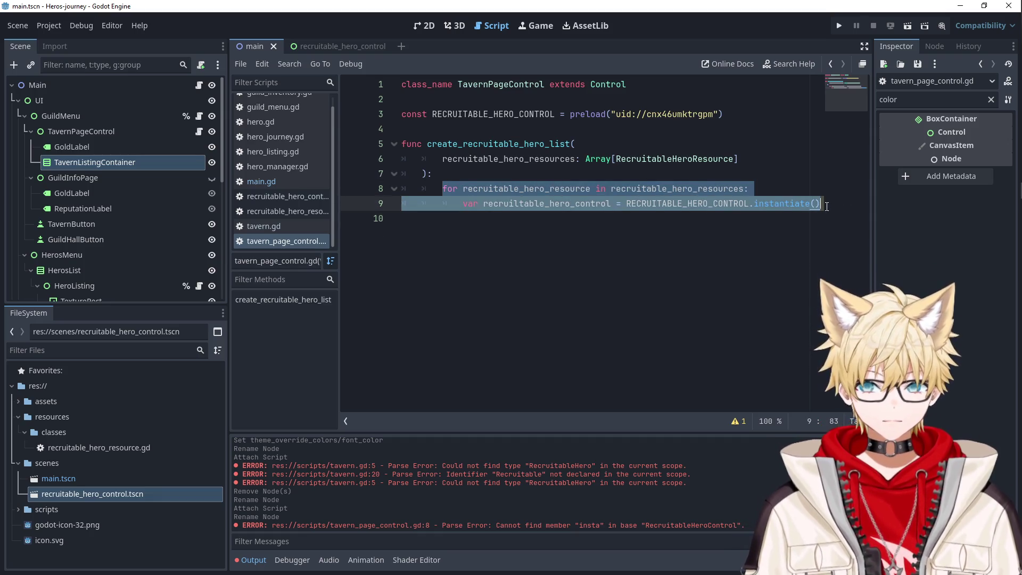
key(shift+Tab)
click(609, 227)
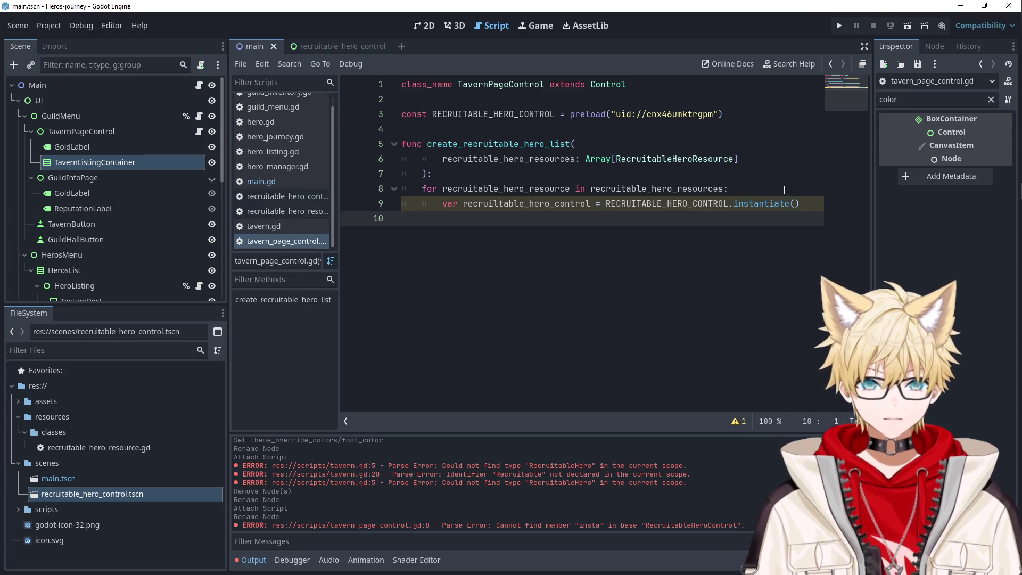
key(Left)
- Give the hero control variable the RecruitableHeroControl type
double_click(509, 203)
key(ctrl+c)
click(810, 205)
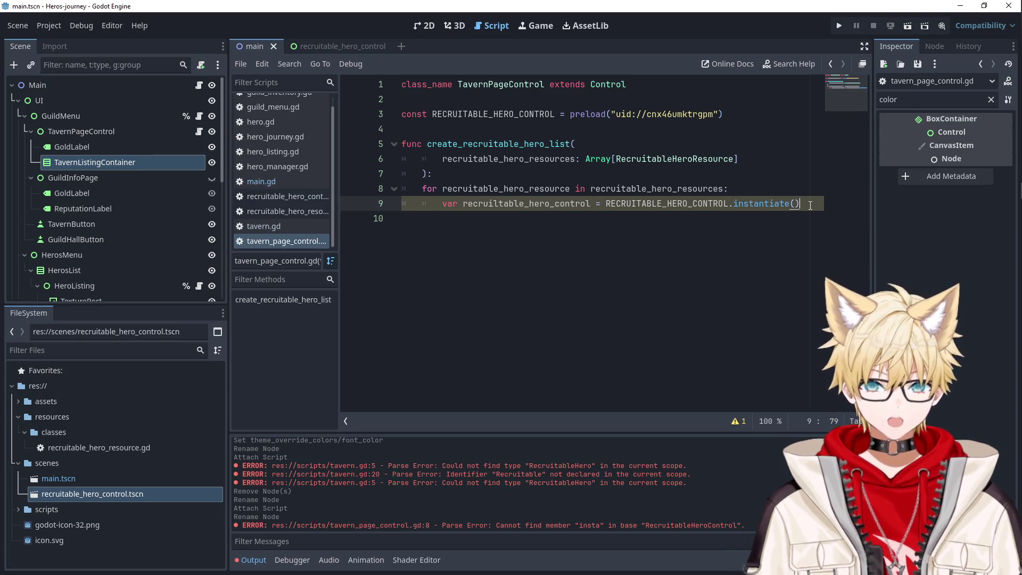
key(Return)
key(ctrl+v)
text(set)
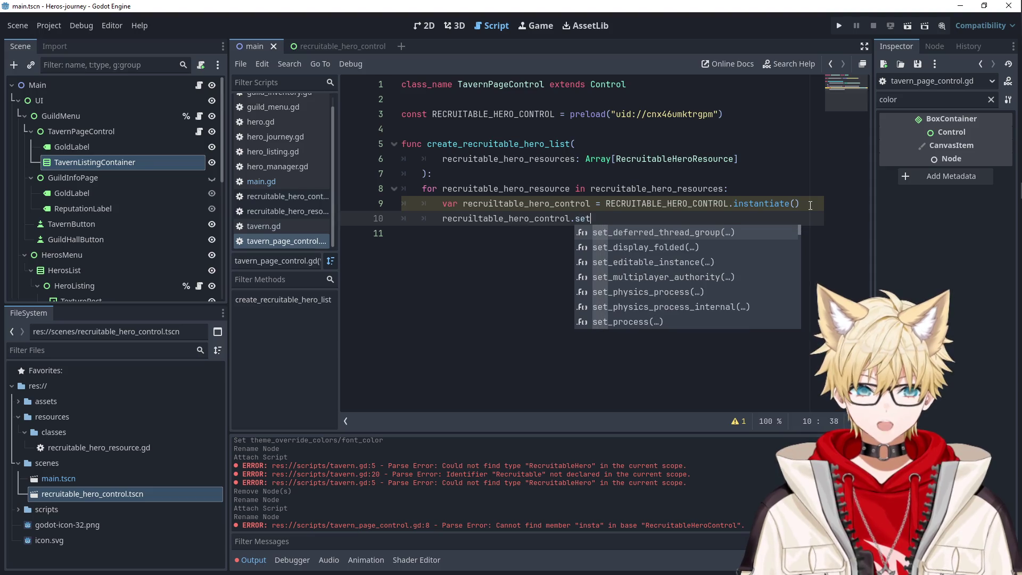
text(_)
key(BackSpace)
key(BackSpace)
key(BackSpace)
key(Up)
text(: Recr)
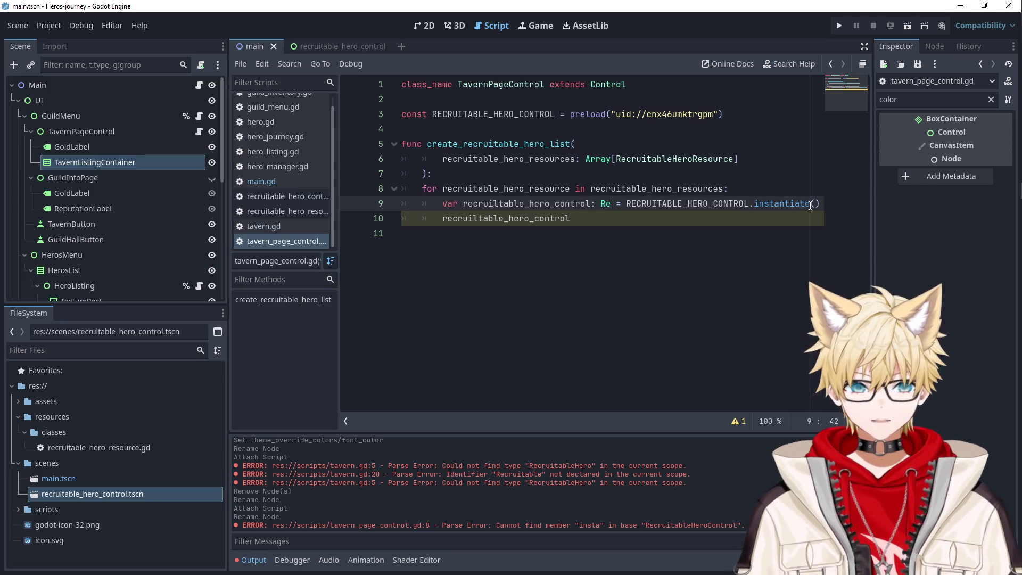
key(Return)
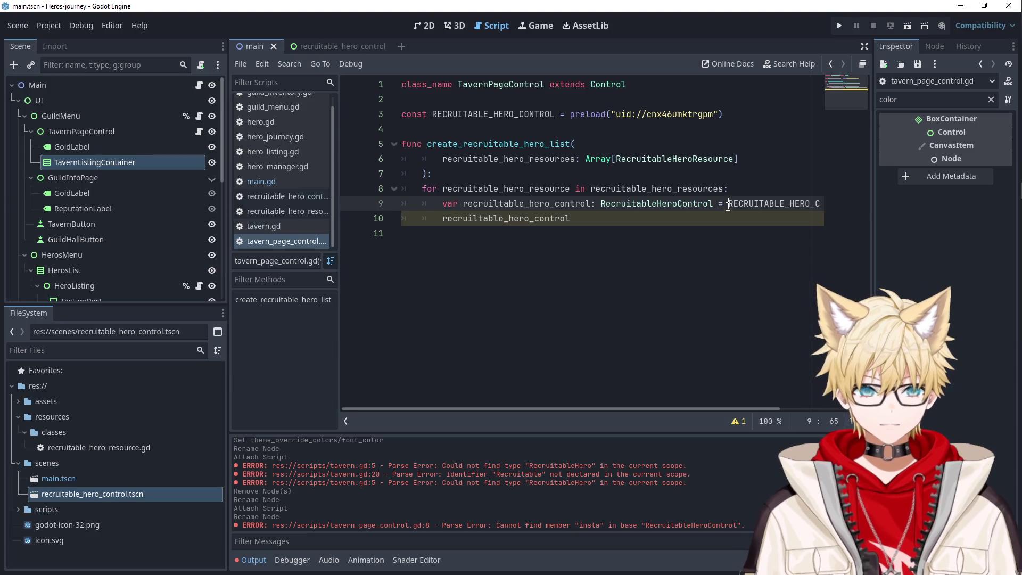
- Call set_recruitable_hero_resource(recruitable_hero_resource) on the hero control
click(657, 221)
text(.set)
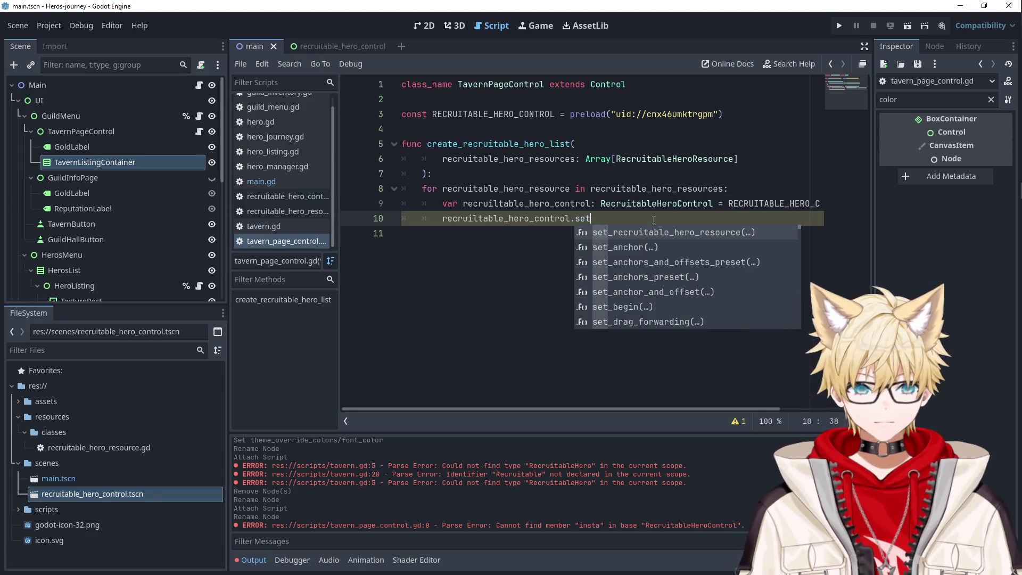
key(Return)
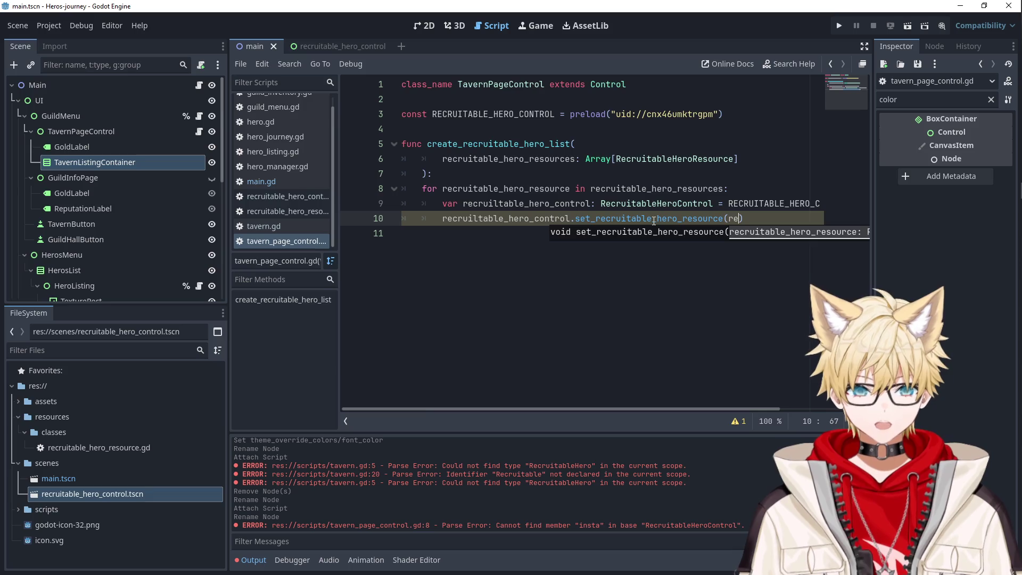
click(687, 242)
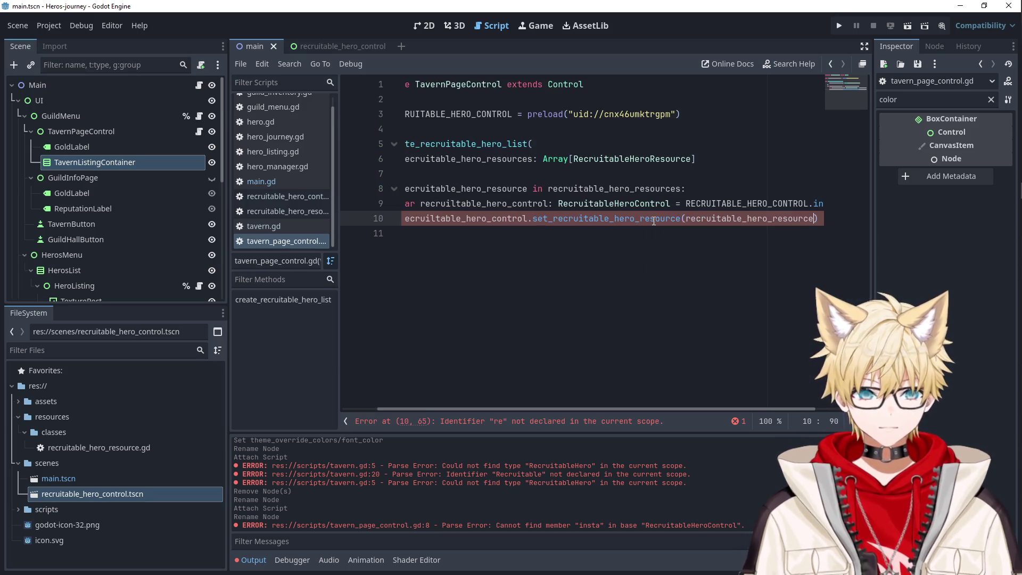
mouse_move(666, 407)
mouse_down()
mouse_move(571, 408)
mouse_move(797, 229)
mouse_up()
key(Return)
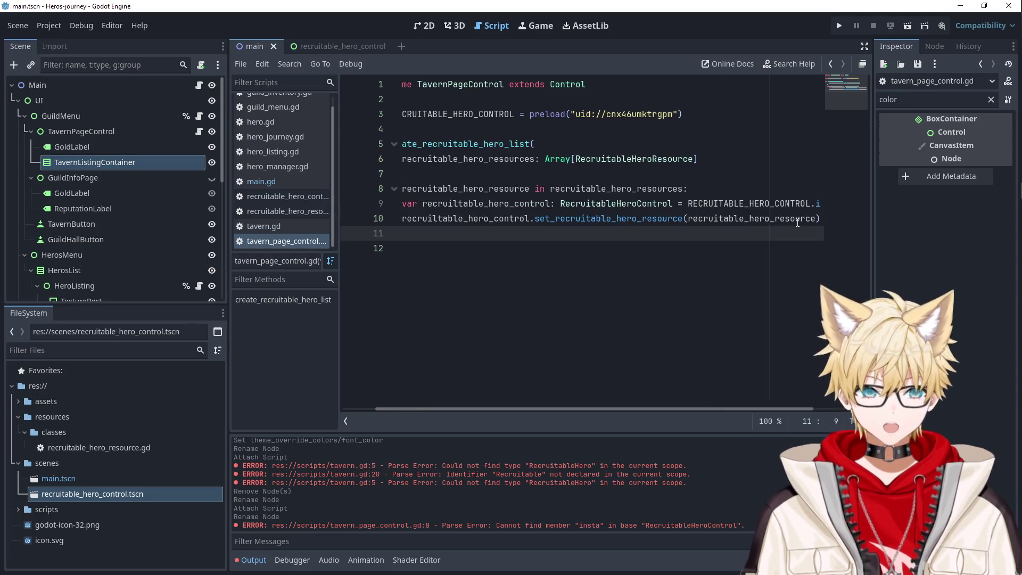
click(575, 264)
drag(130, 163, 435, 101)
key(Return)
- Write tavern_listing_container.add_child(recruiltable_hero_control) inside the loop
double_click(527, 114)
click(475, 264)
key(ctrl+v)
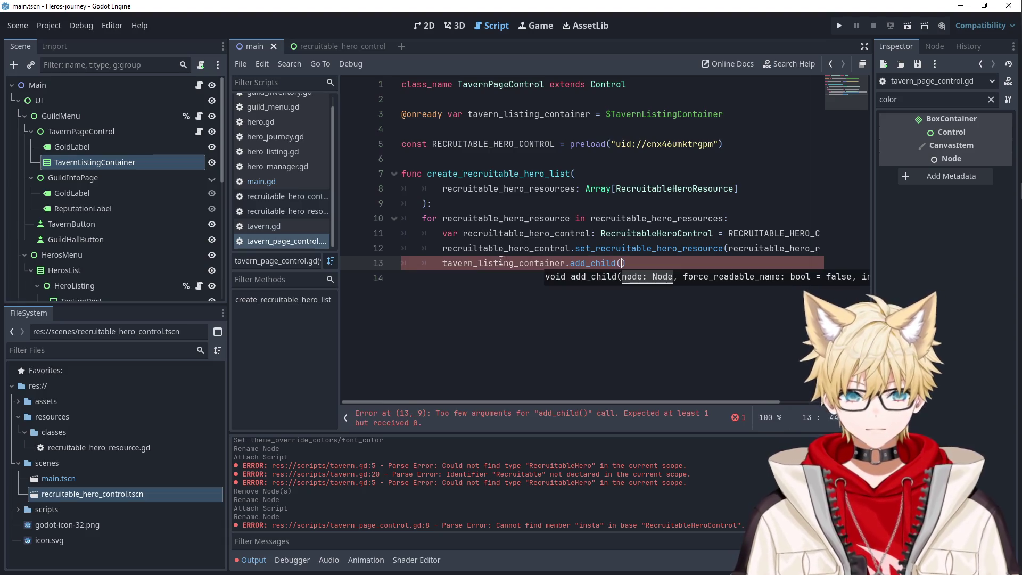
double_click(525, 233)
click(621, 263)
key(ctrl+v)
click(763, 189)
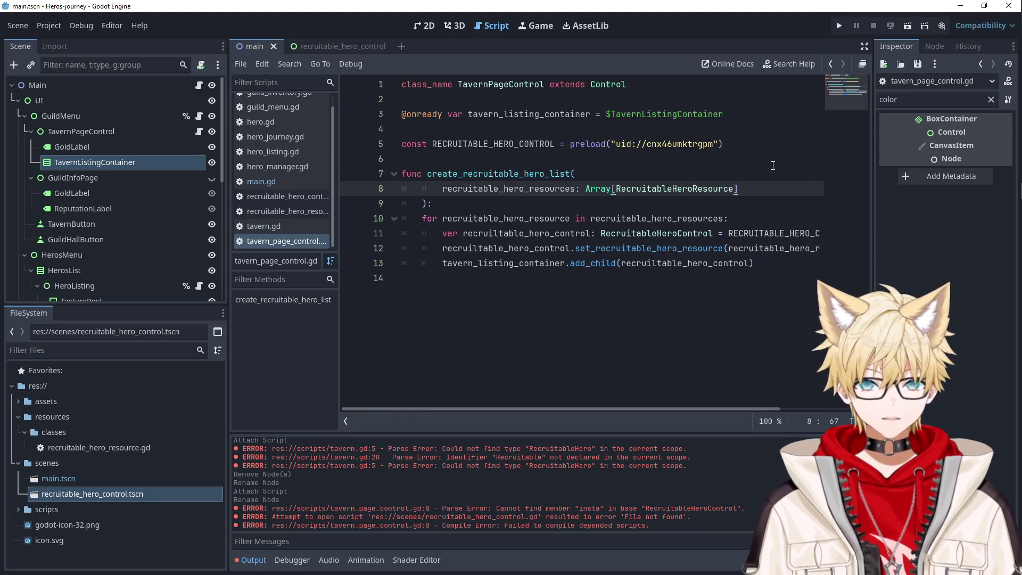
- Cut the add_child statement from line 13 and paste it higher in the loop
drag(783, 261, 442, 263)
key(BackSpace)
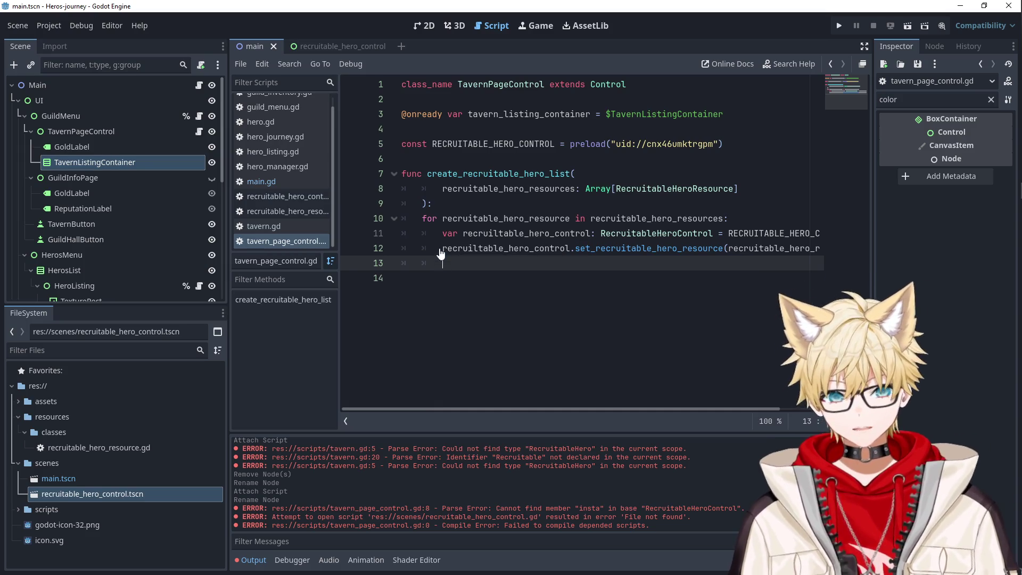
click(441, 248)
key(Return)
key(Up)
key(ctrl+v)
- Put the add_child line right after the setter call, drop the blank line, and run the project
key(shift+Home)
key(shift+Home)
key(ctrl+x)
key(Down)
key(Down)
key(ctrl+v)
key(Up)
key(Up)
key(BackSpace)
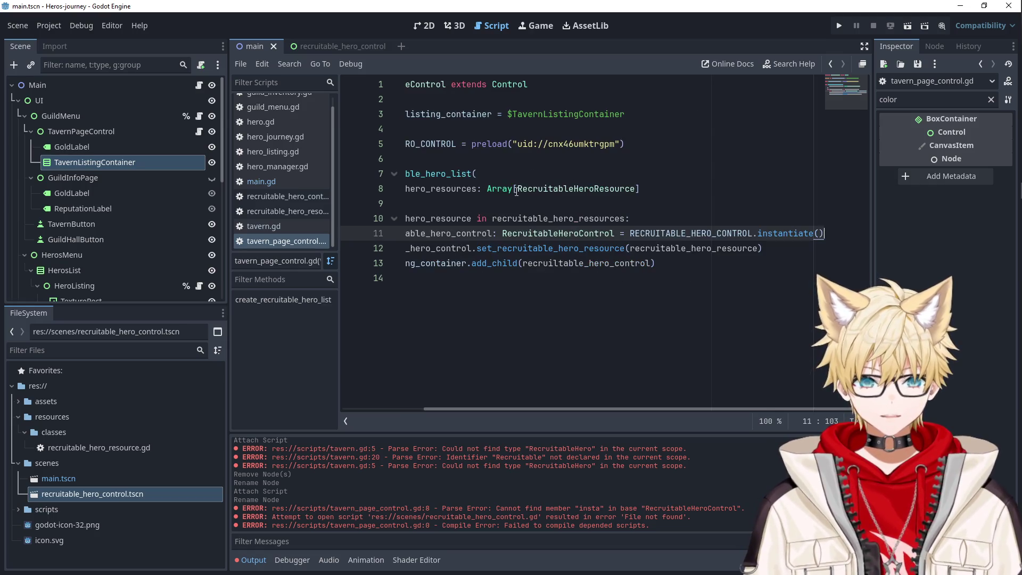
drag(615, 411, 595, 410)
click(491, 294)
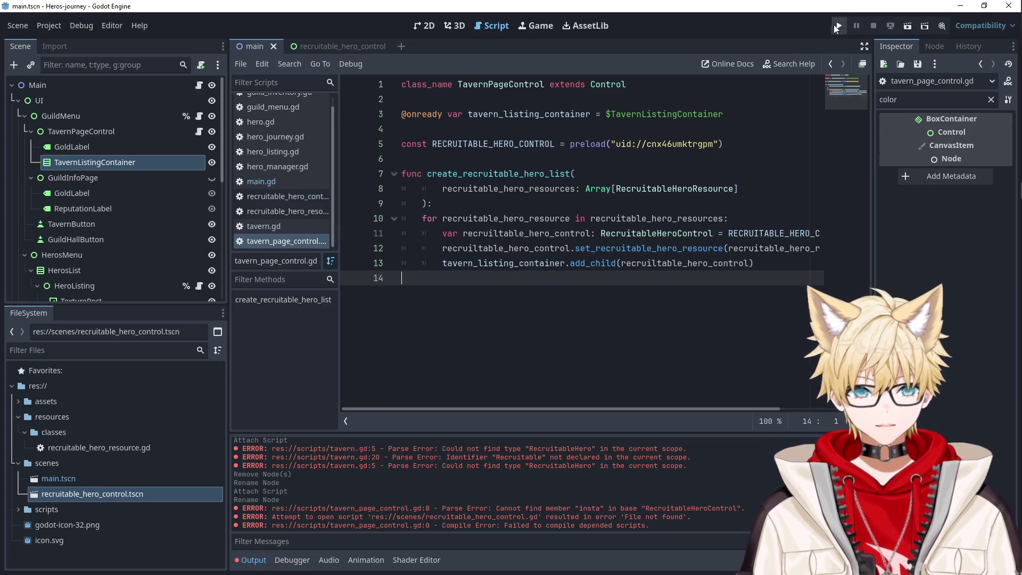
click(838, 25)
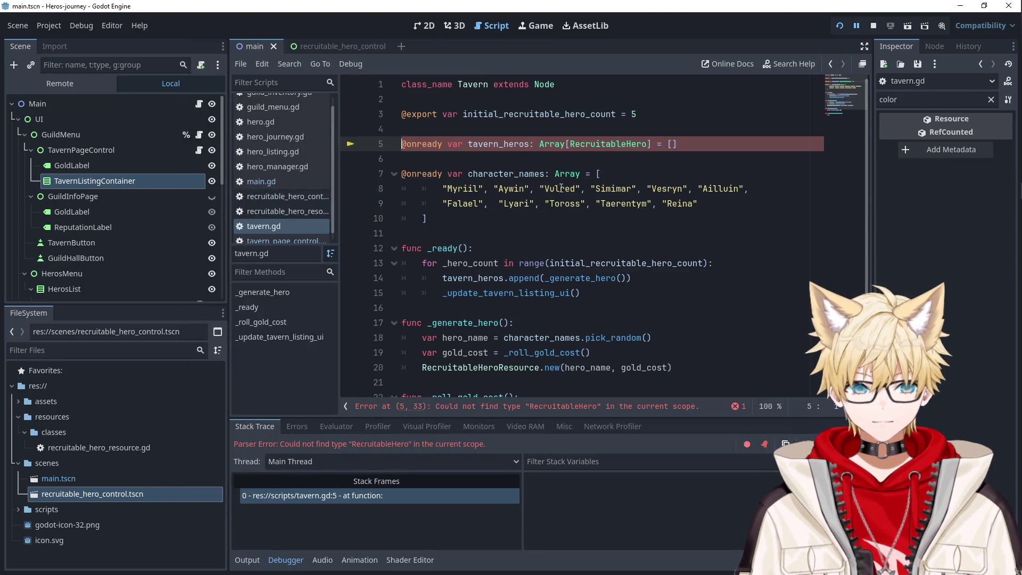
- Change tavern_heros on tavern.gd line 5 to Array[RecruitableHeroResource], save, and rerun the game
scroll(522, 276, down, 2)
double_click(521, 275)
scroll(521, 276, up, 2)
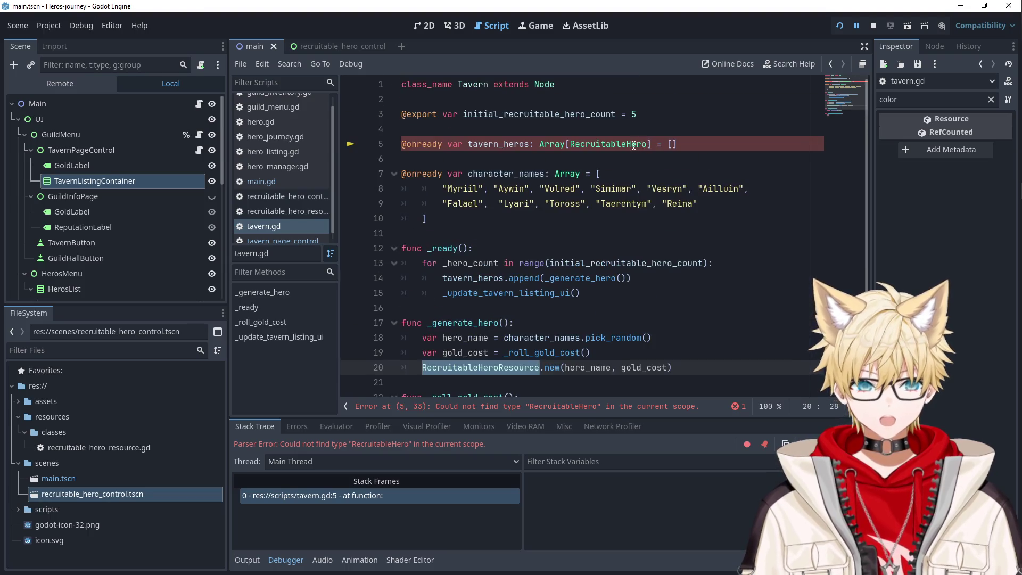
text(Resource)
key(ctrl+s)
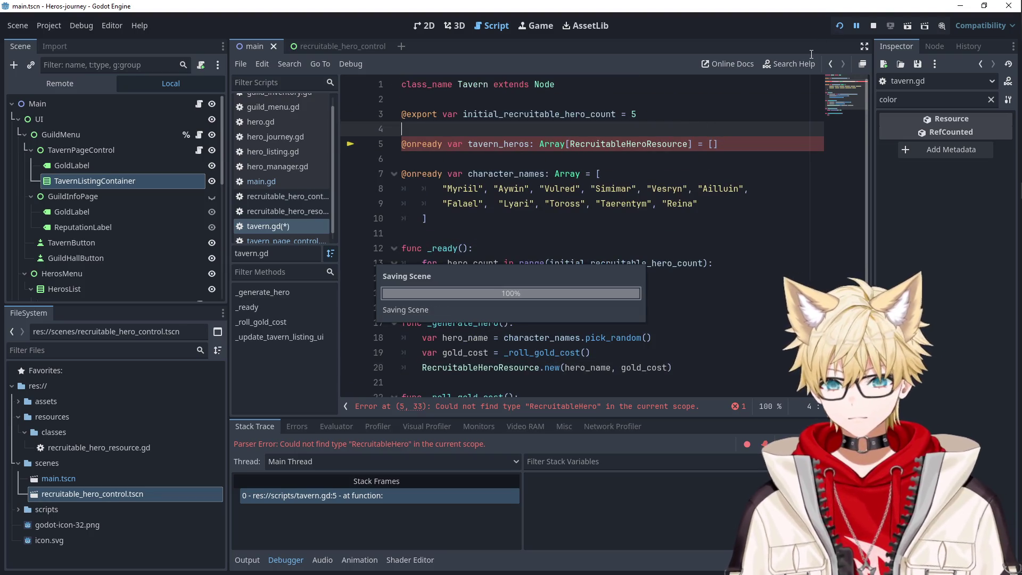
click(756, 136)
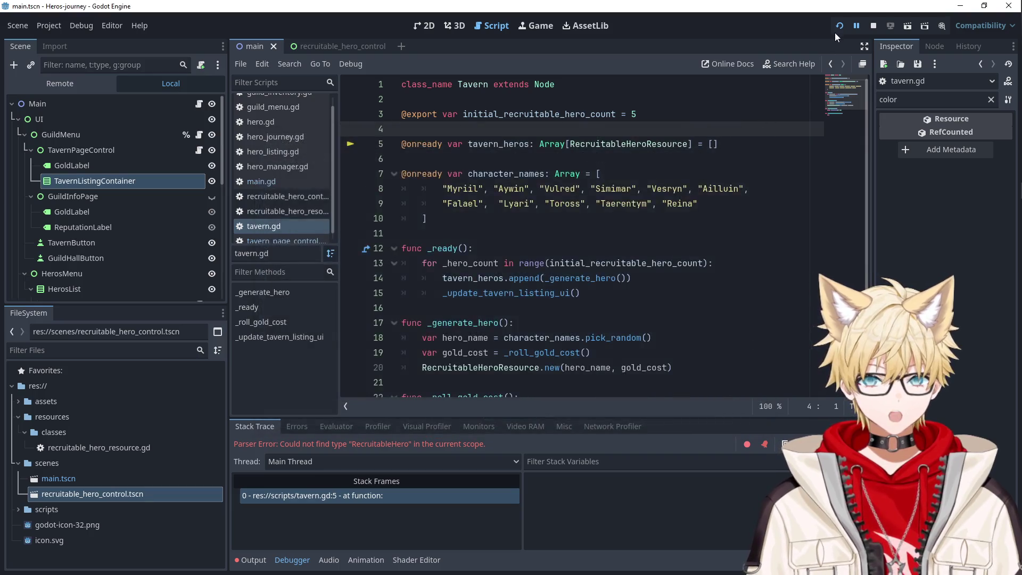
click(839, 27)
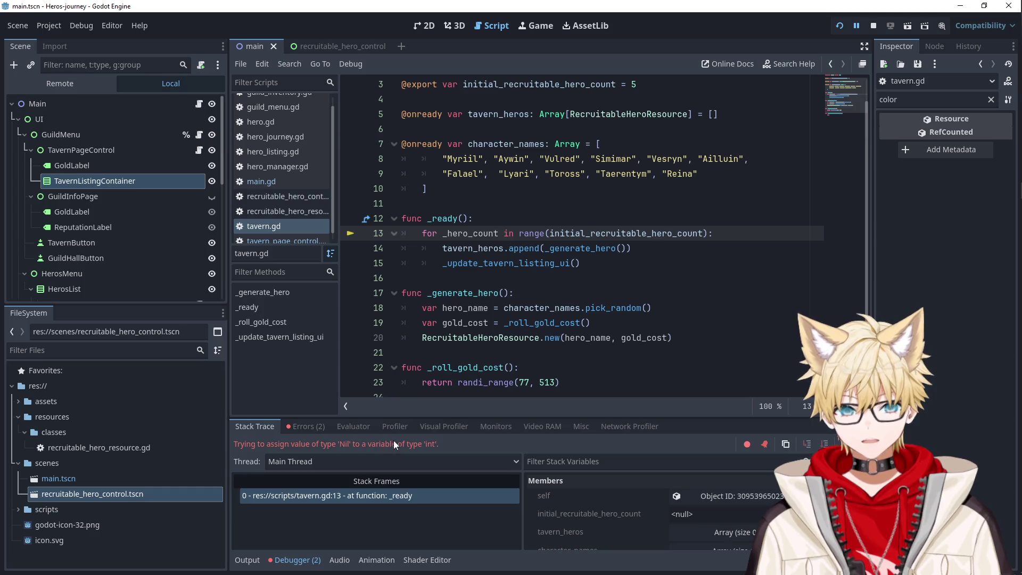
double_click(471, 240)
scroll(570, 183, up, 1)
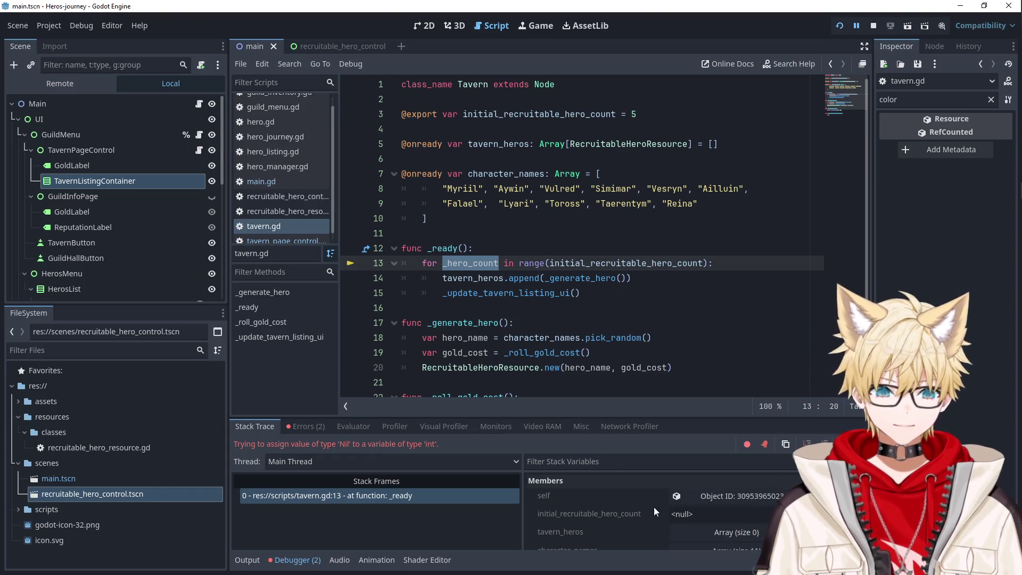
click(680, 515)
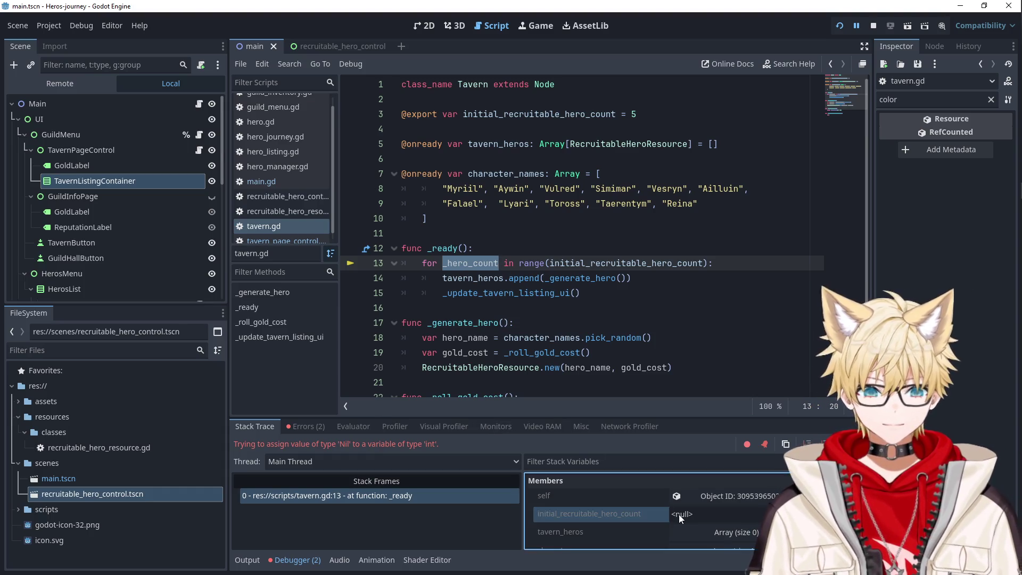
click(529, 187)
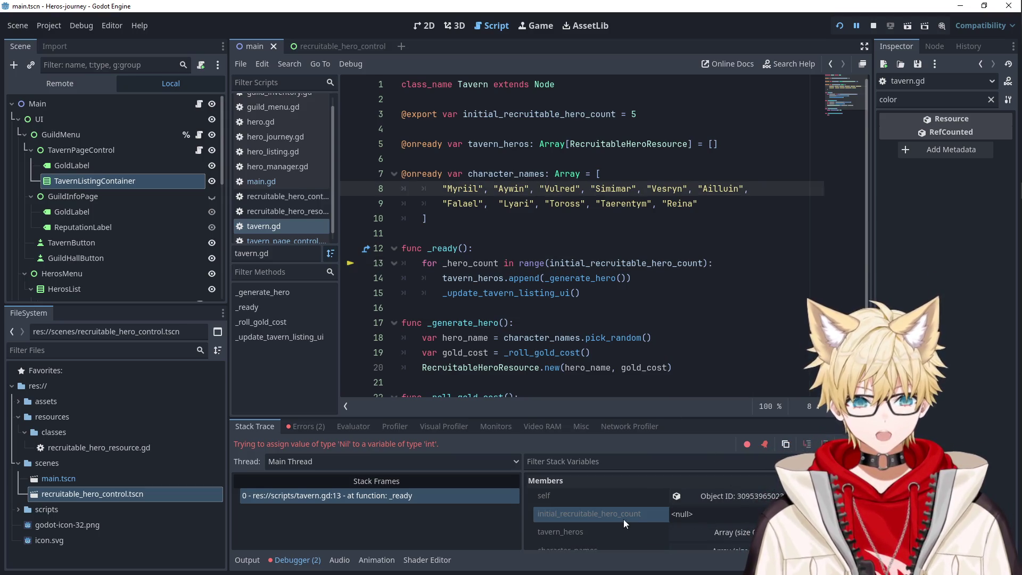
click(636, 114)
drag(637, 114, 337, 113)
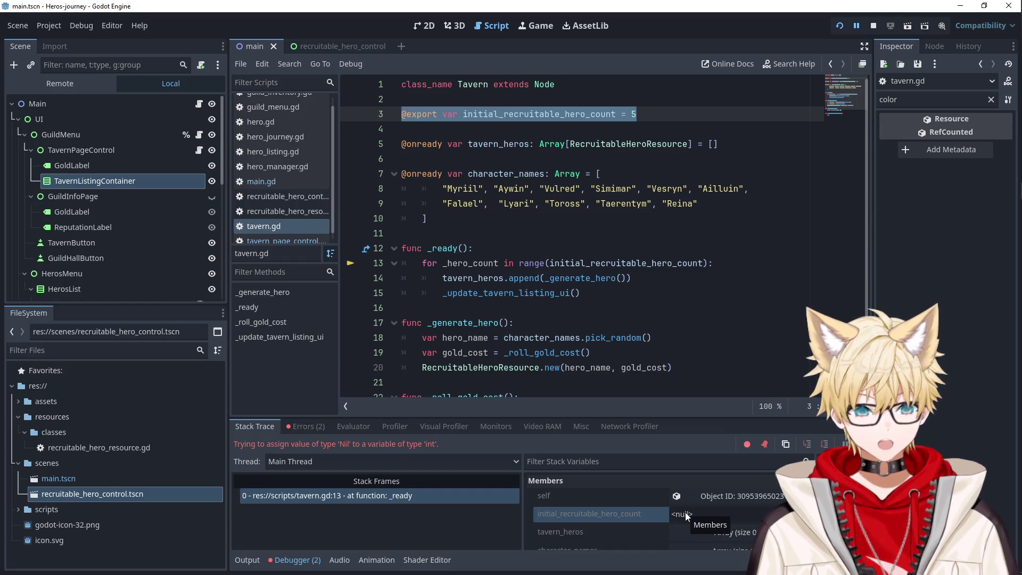
double_click(539, 114)
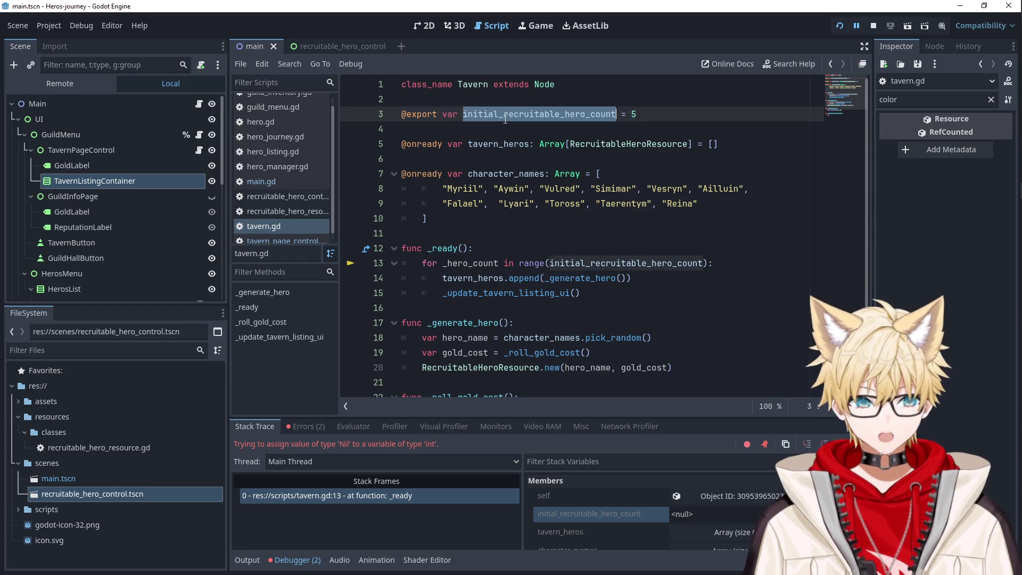
click(428, 120)
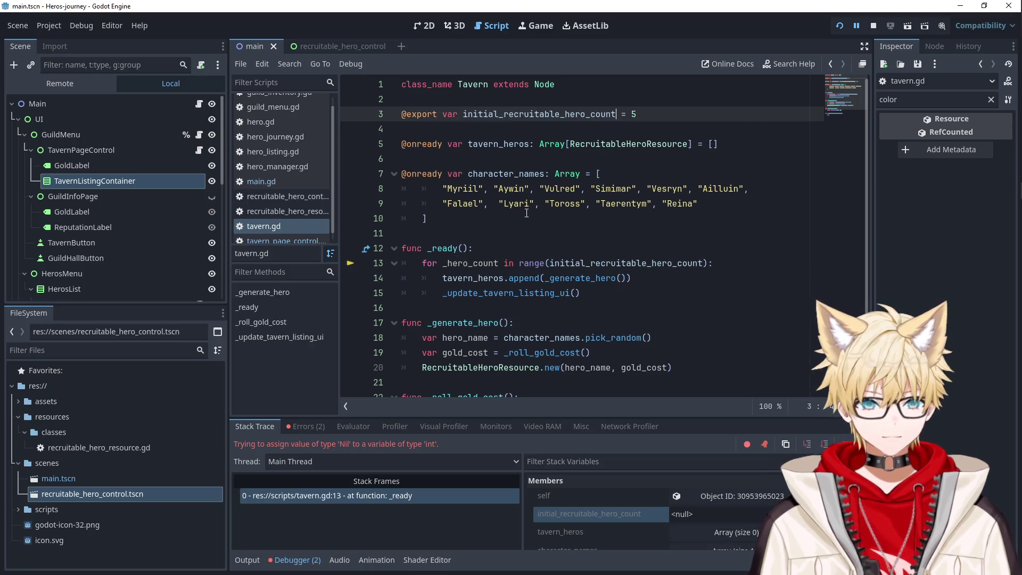
mouse_move(420, 112)
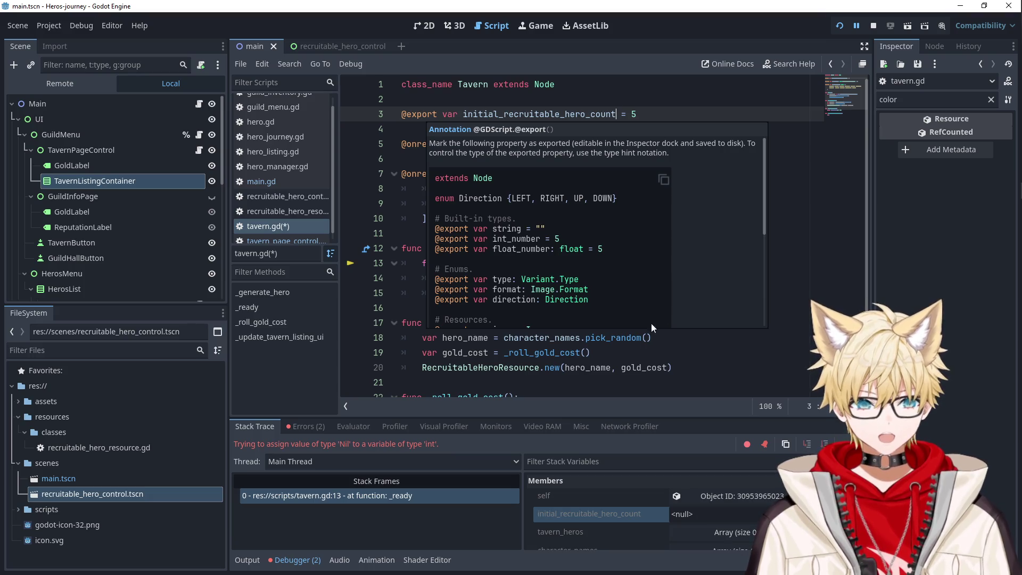
click(644, 350)
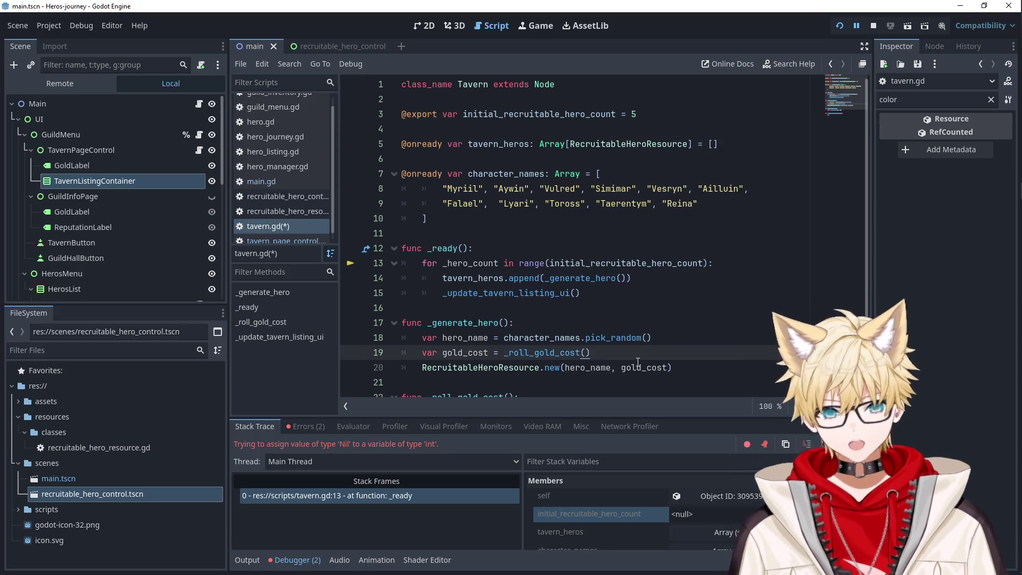
scroll(725, 524, down, 1)
scroll(719, 532, up, 1)
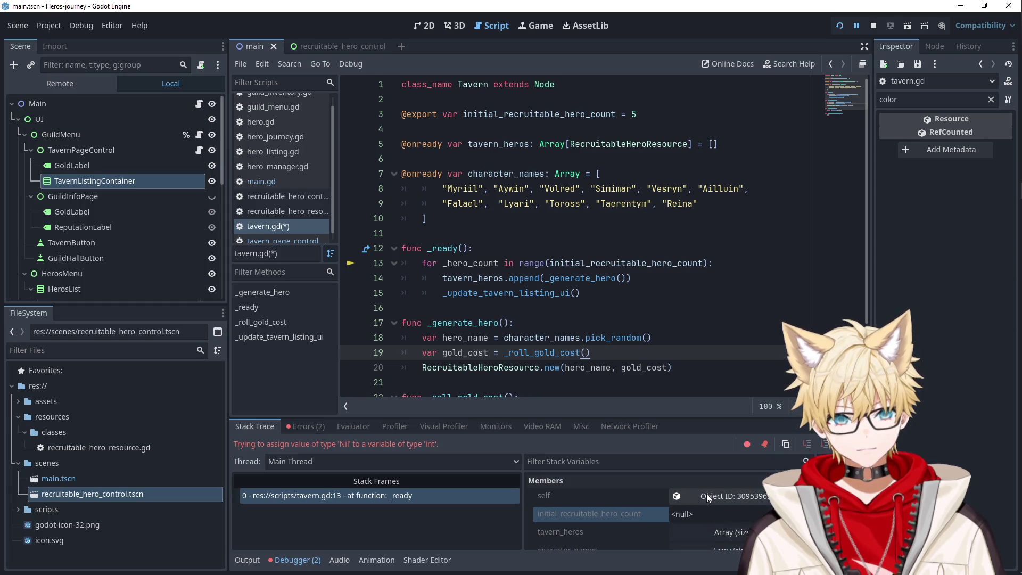
click(613, 221)
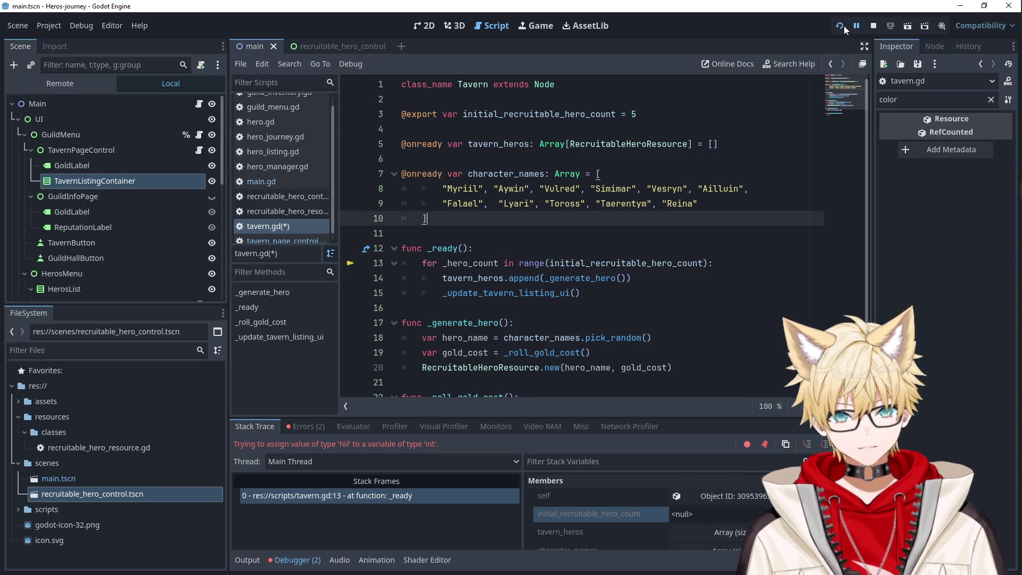
click(841, 26)
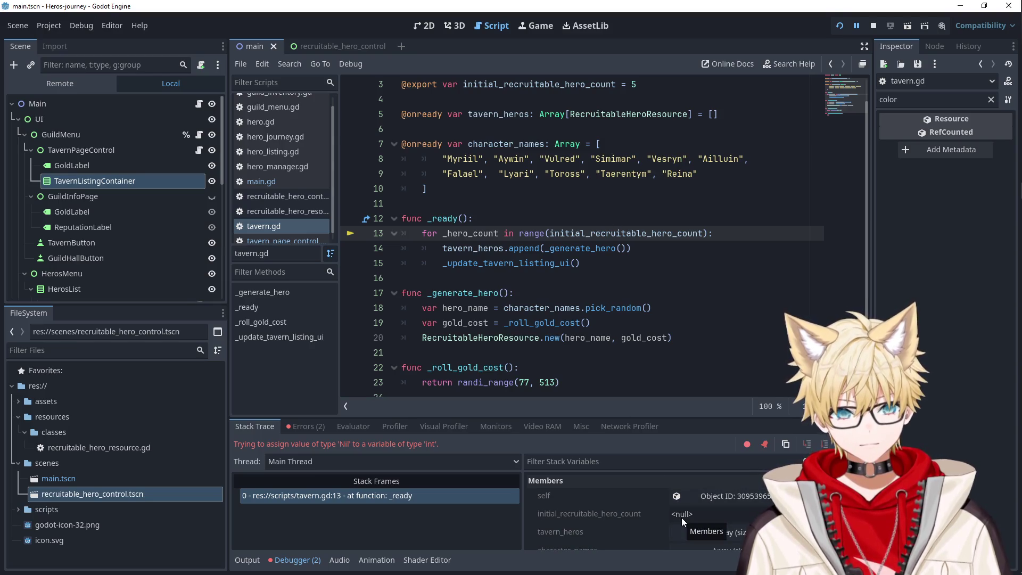
scroll(589, 187, up, 1)
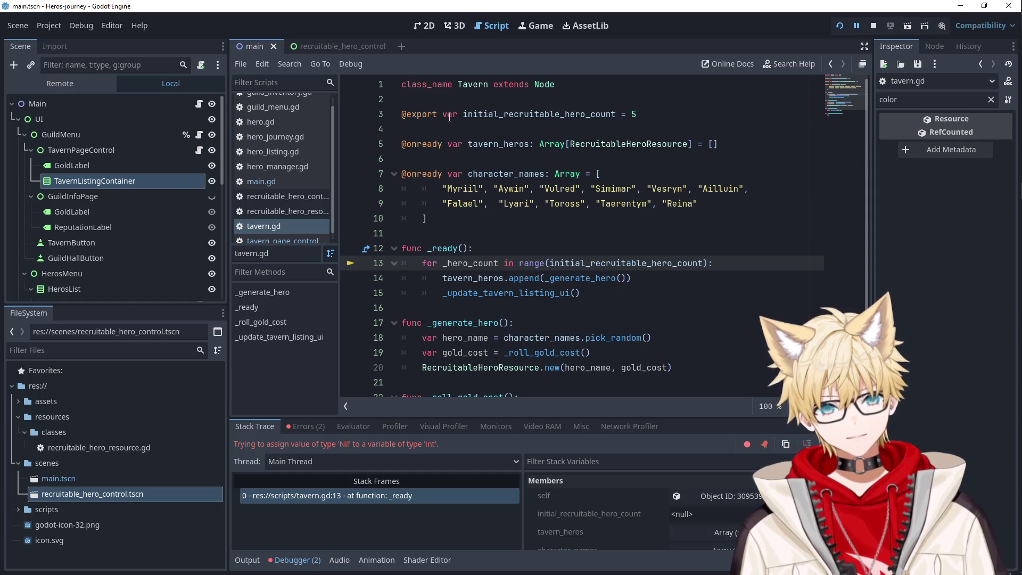
click(415, 114)
click(421, 159)
click(429, 246)
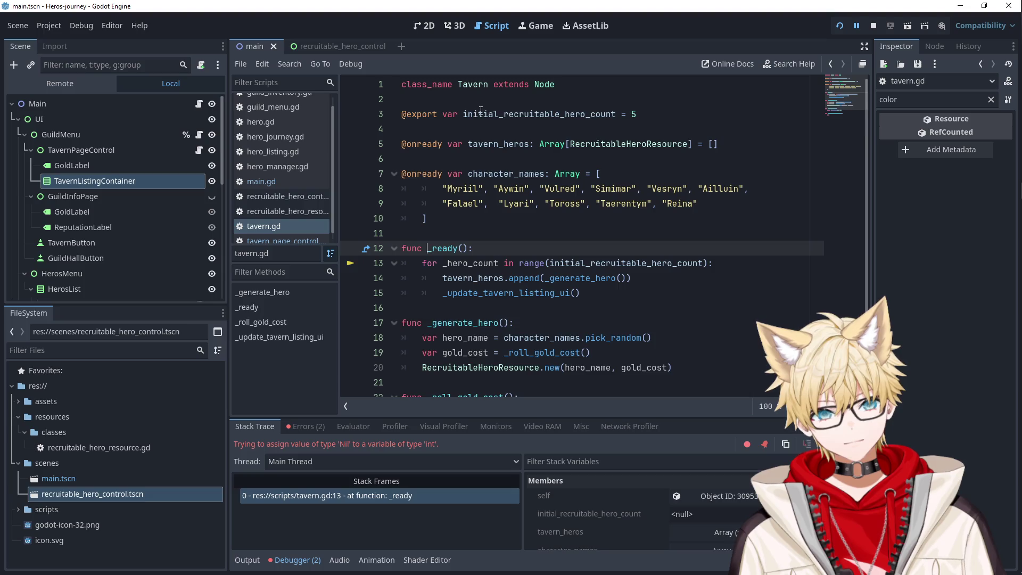
double_click(537, 114)
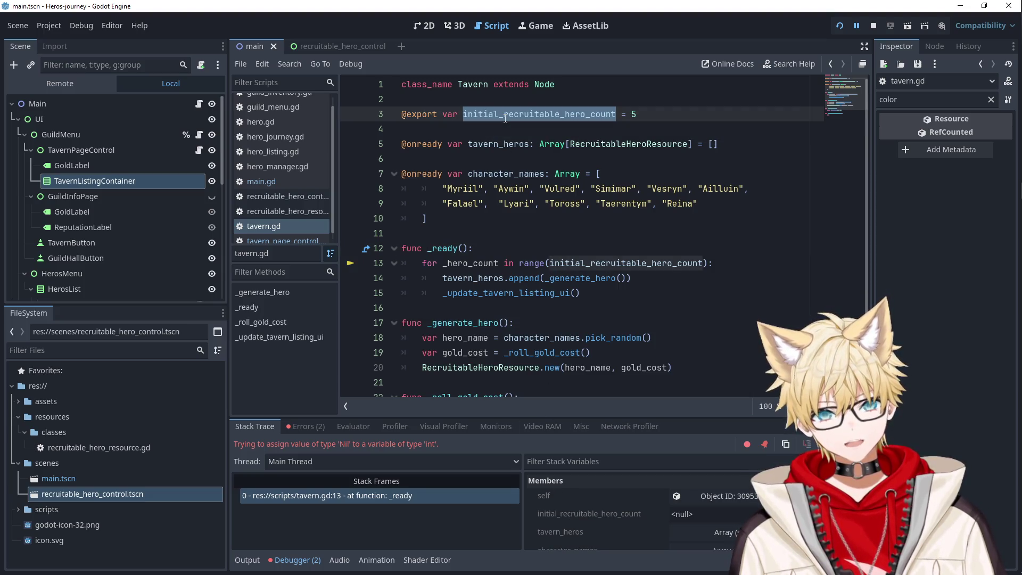
click(472, 254)
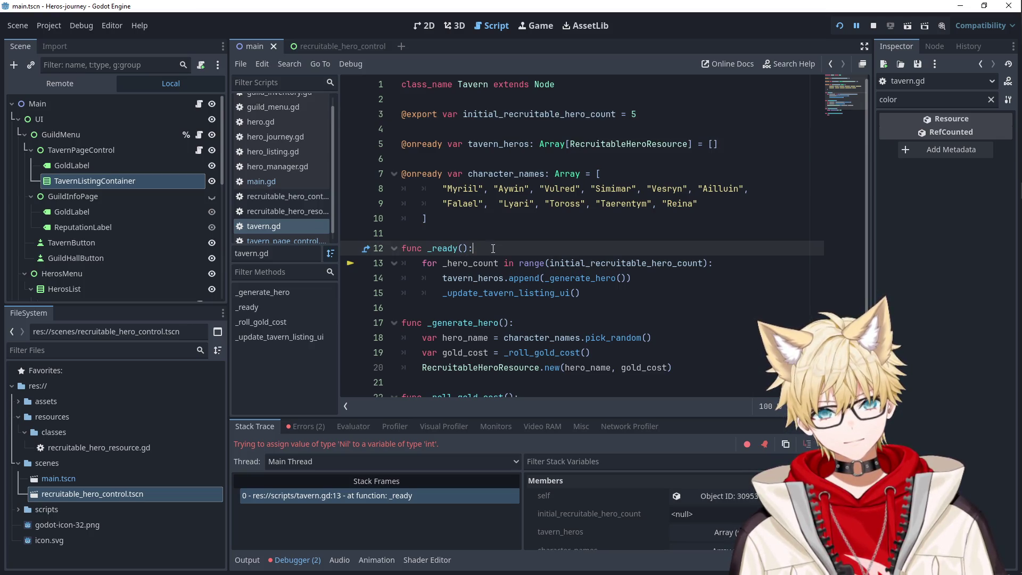
click(421, 114)
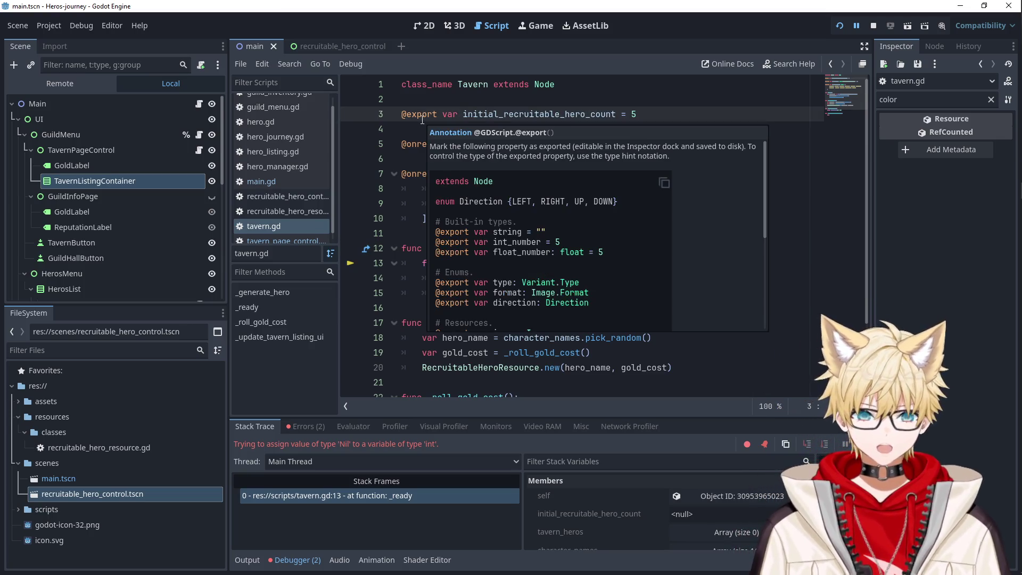
double_click(422, 115)
text(onready)
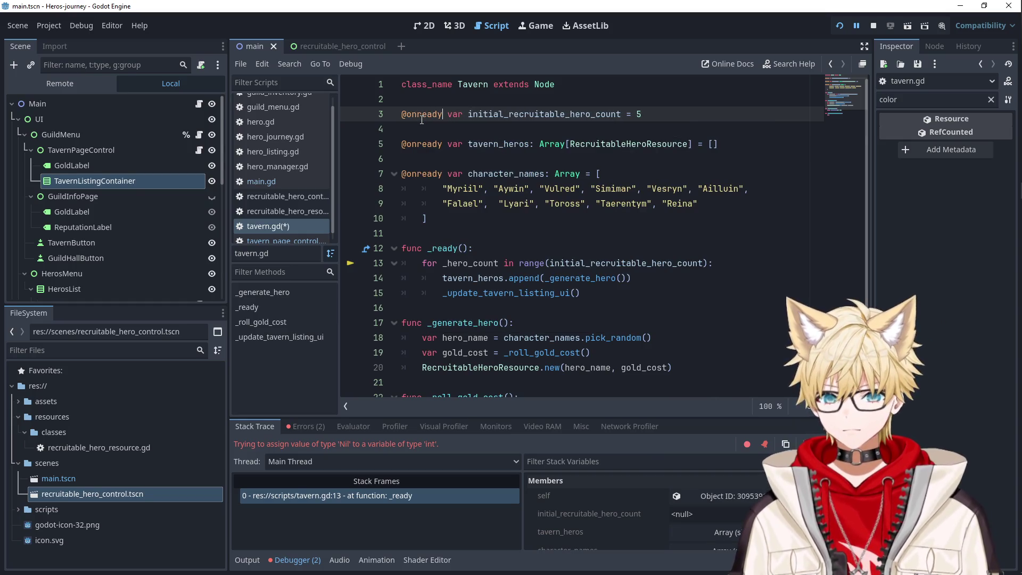
click(596, 162)
click(840, 25)
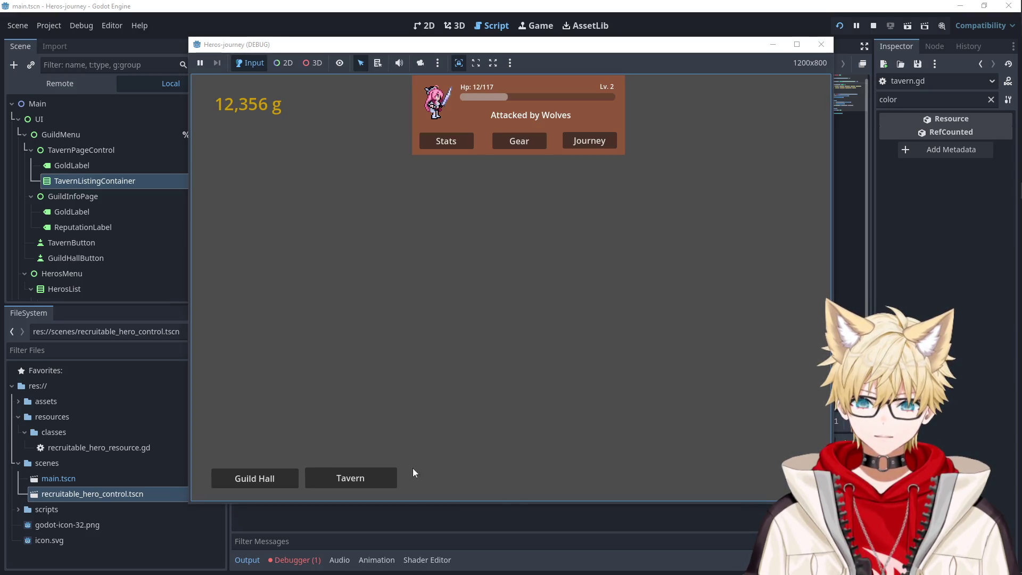
click(375, 478)
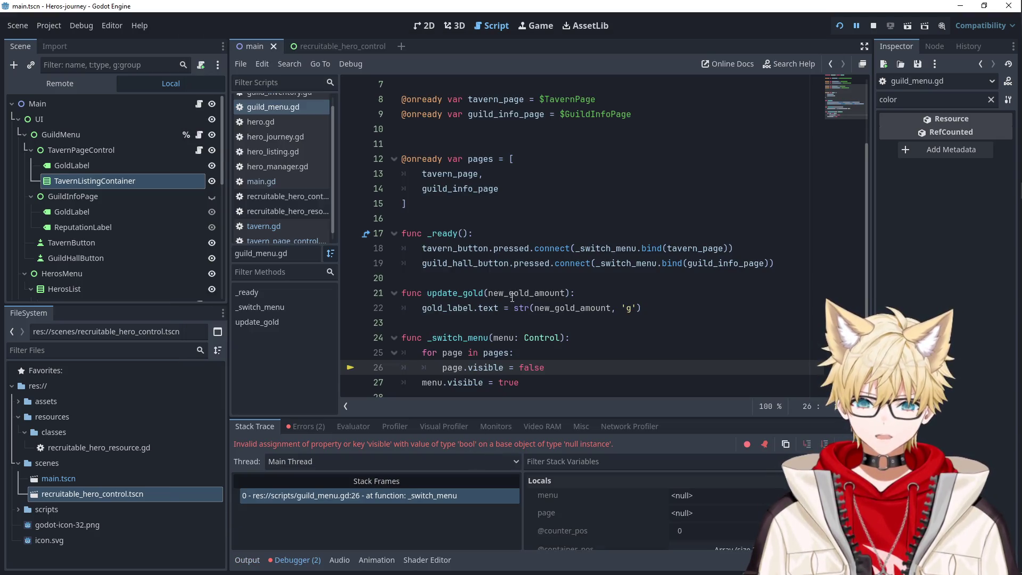
scroll(513, 297, down, 1)
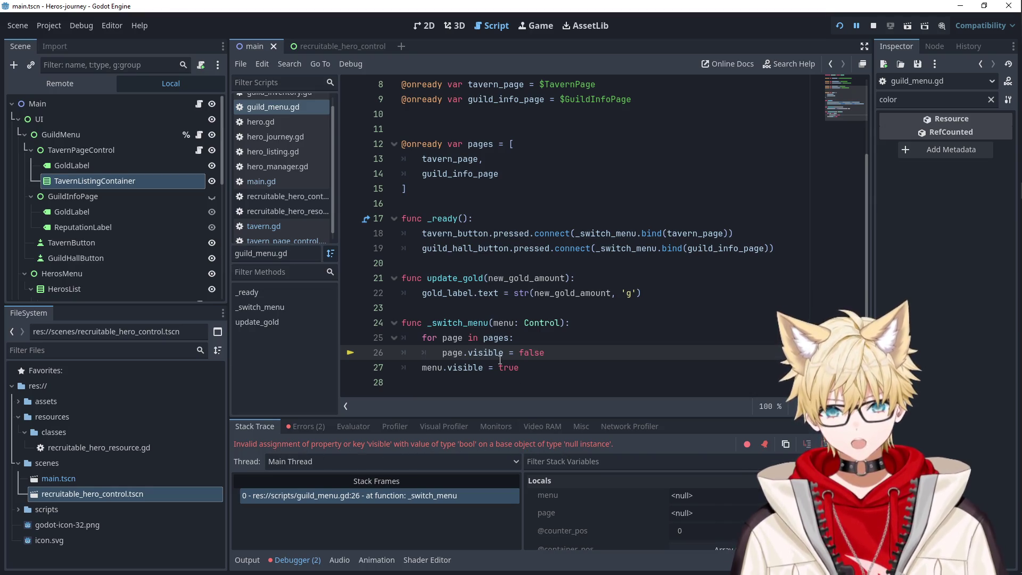
- Add a $TavernPageControl reference and delete the old tavern_page declaration in guild_menu.gd
double_click(453, 352)
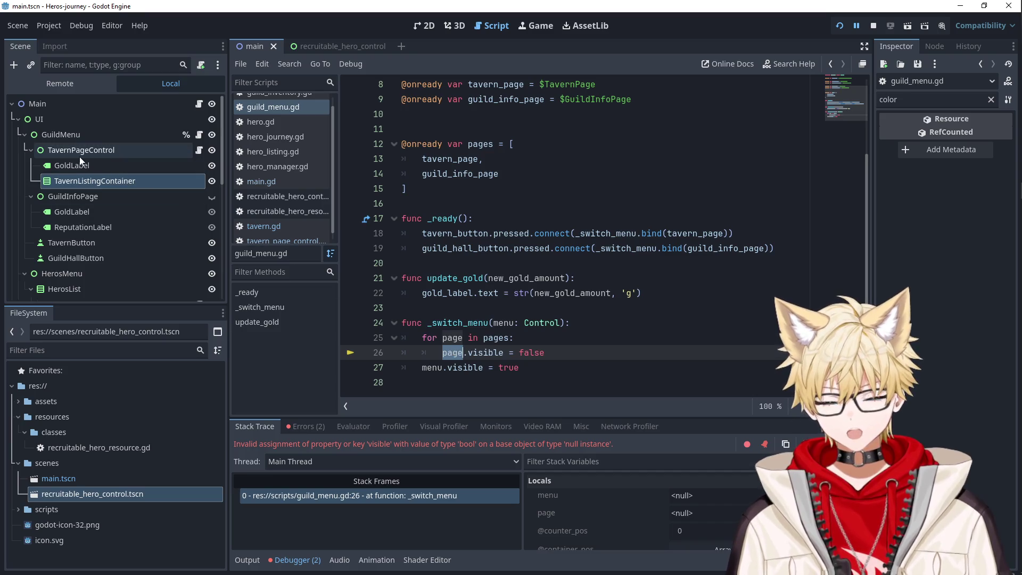
scroll(532, 240, up, 3)
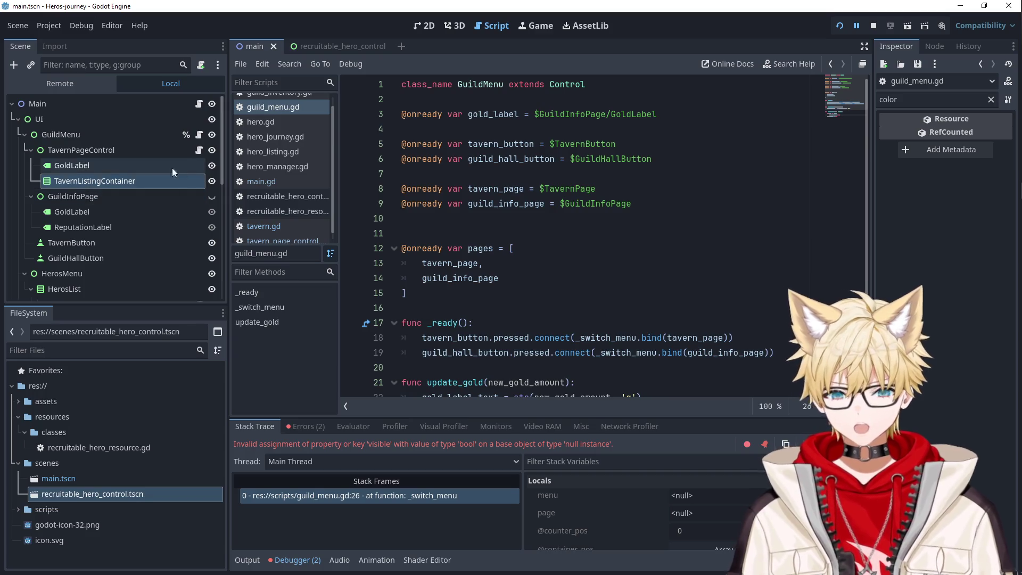
mouse_move(82, 152)
mouse_down()
mouse_move(477, 173)
mouse_move(456, 233)
mouse_move(455, 219)
mouse_up()
drag(632, 203, 368, 202)
key(Delete)
key(Delete)
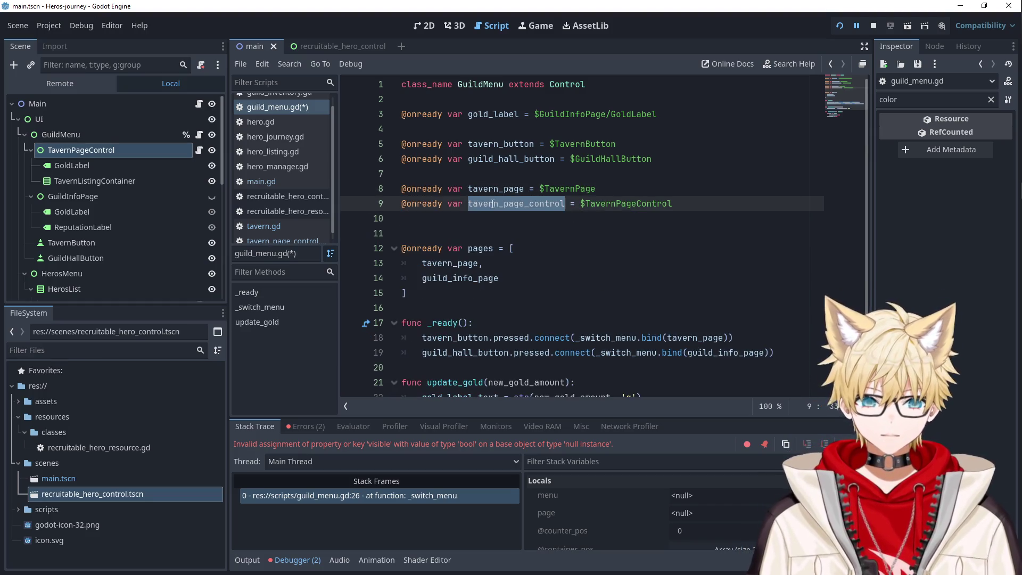
double_click(454, 278)
key(ctrl+z)
key(ctrl+z)
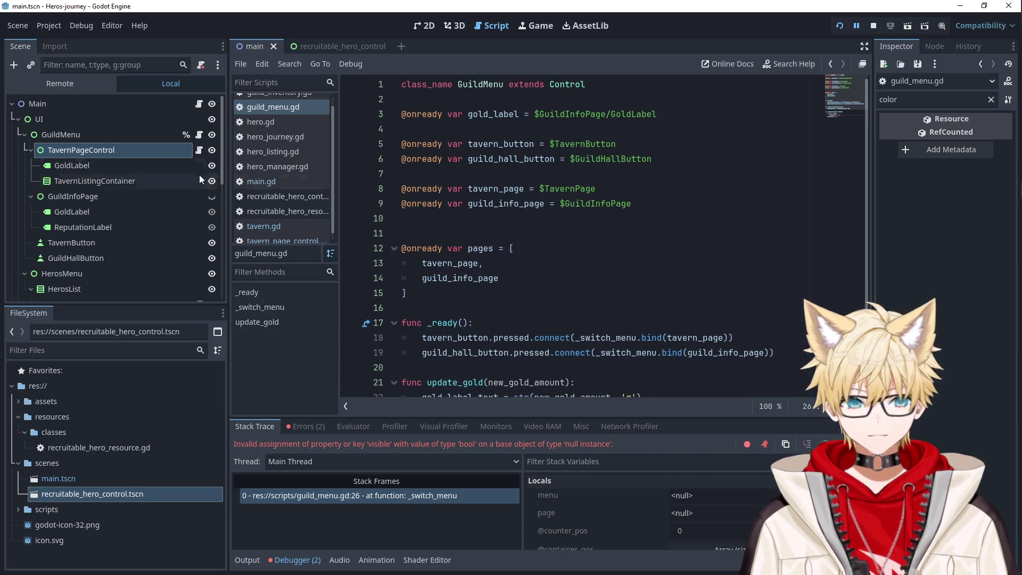
drag(146, 151, 529, 233)
triple_click(614, 194)
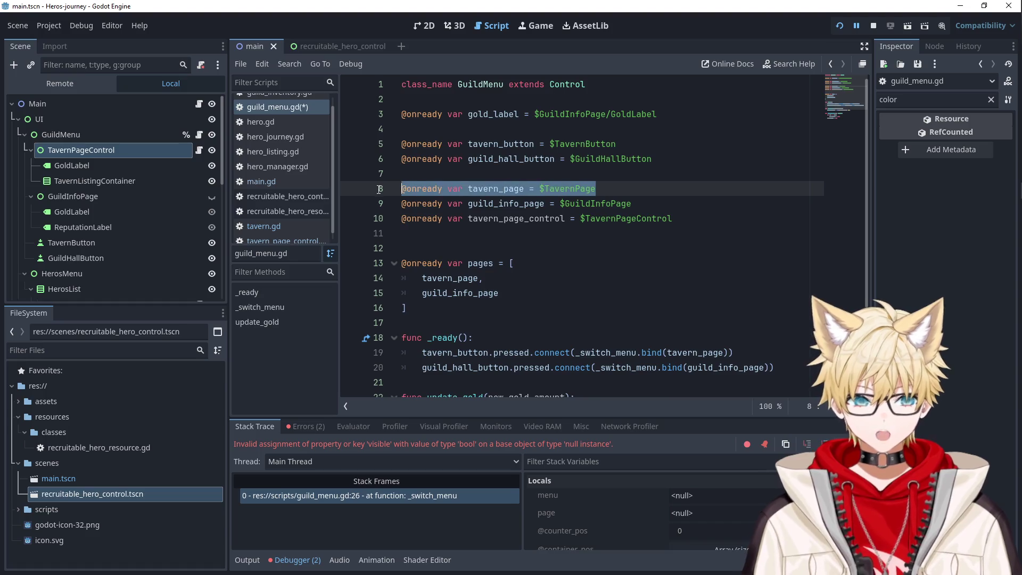
key(Delete)
- Use tavern_page_control in the pages array and Tavern button binding, then relaunch the game
double_click(535, 203)
key(ctrl+c)
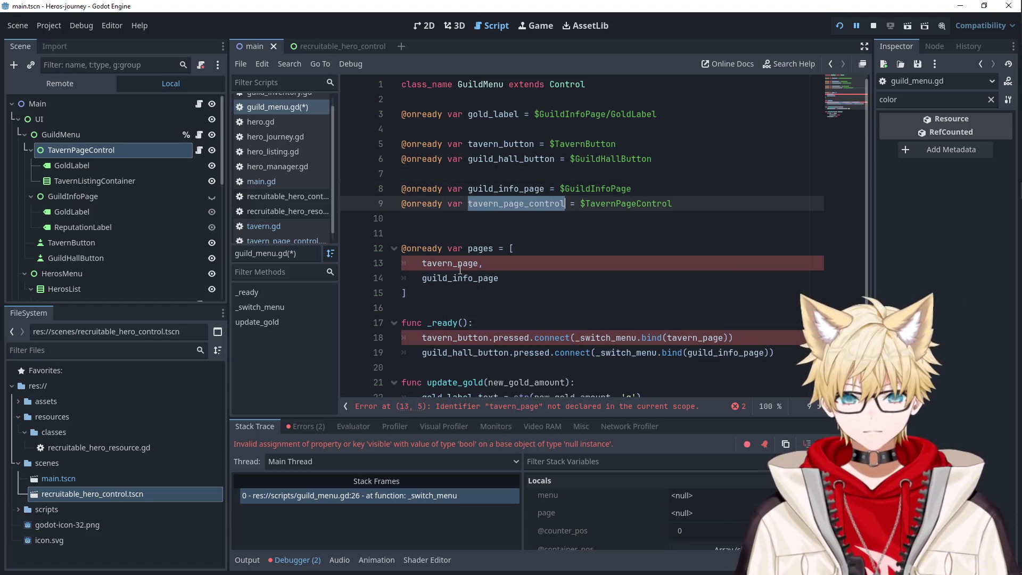
double_click(450, 263)
key(ctrl+v)
scroll(585, 250, down, 3)
click(689, 233)
double_click(690, 233)
key(ctrl+v)
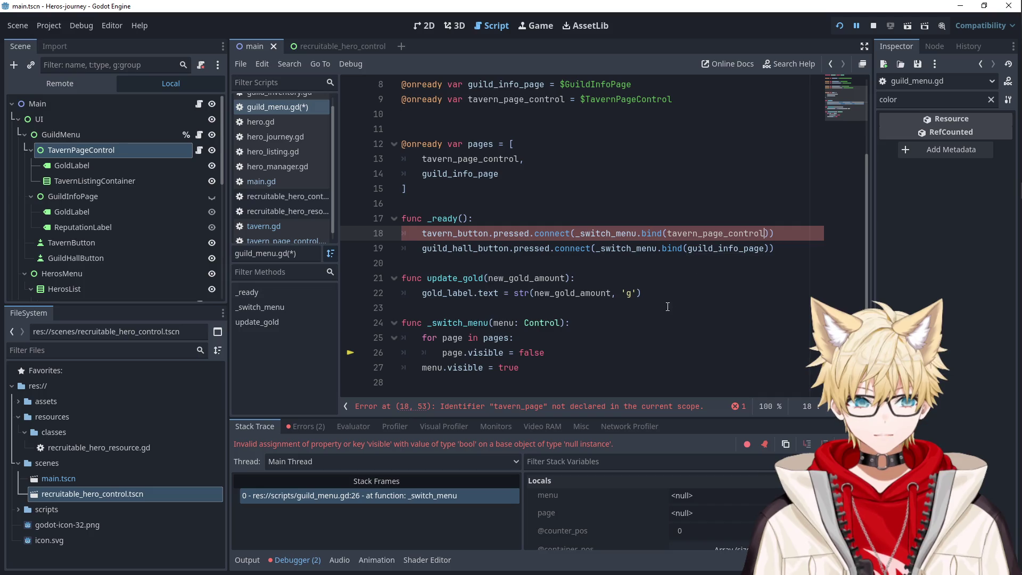
click(585, 307)
click(839, 26)
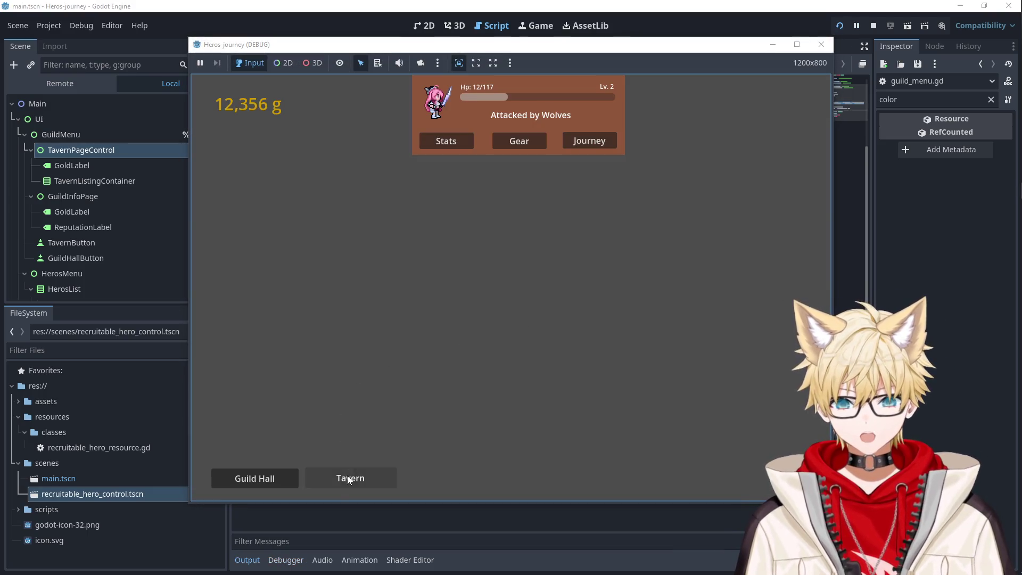
- Toggle between the Guild Hall and Tavern pages to confirm switching works
click(348, 479)
click(285, 479)
click(346, 478)
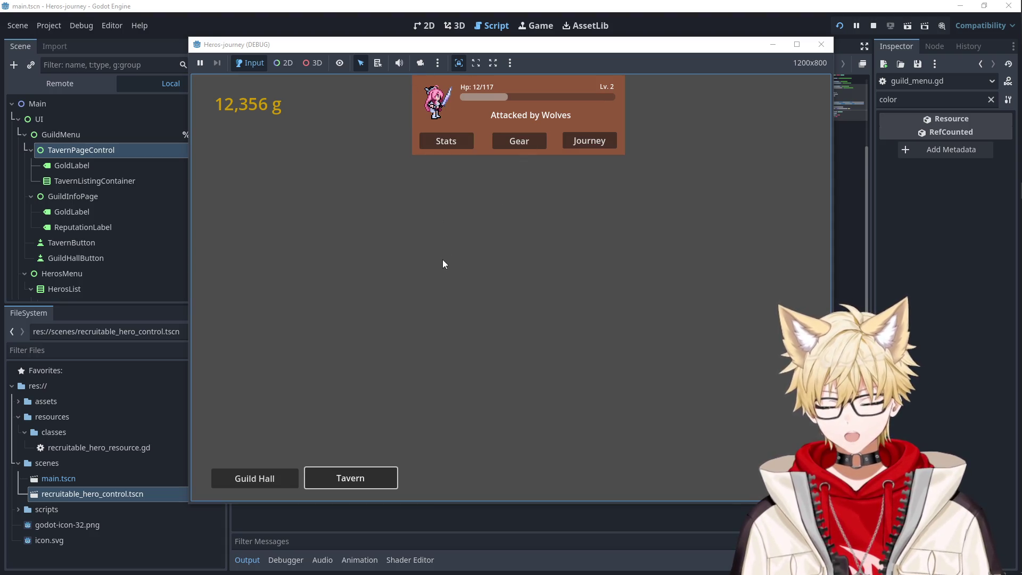
- Start the hero's journey, wait until its button reads Complete, then switch to the browser
click(589, 140)
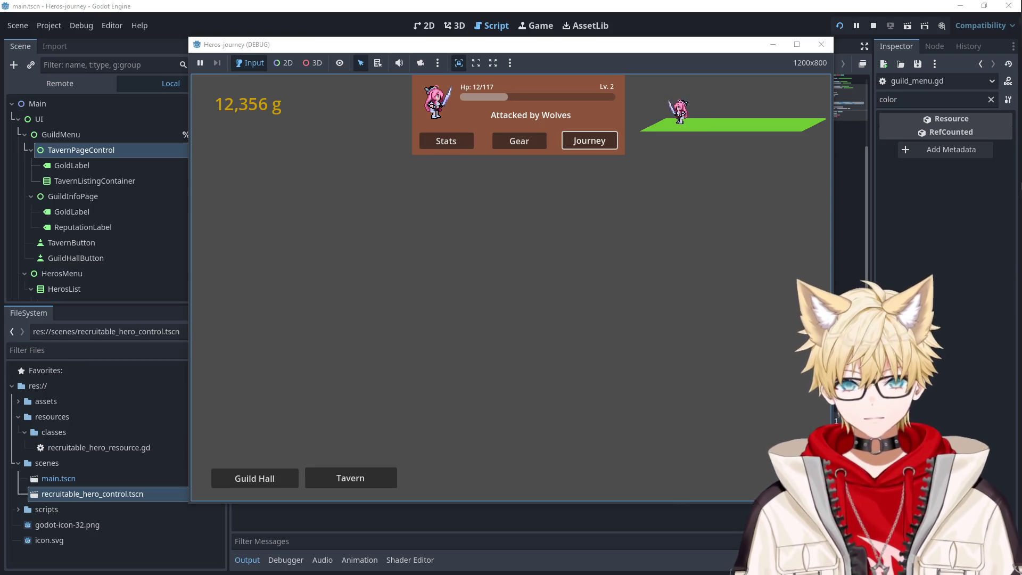
mouse_move(1006, 163)
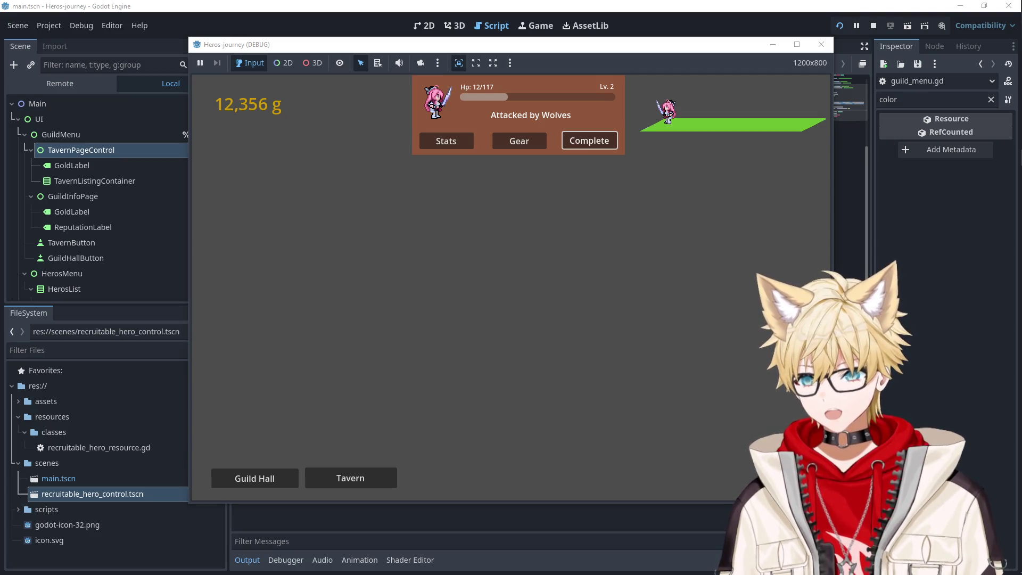
key(alt+Tab)
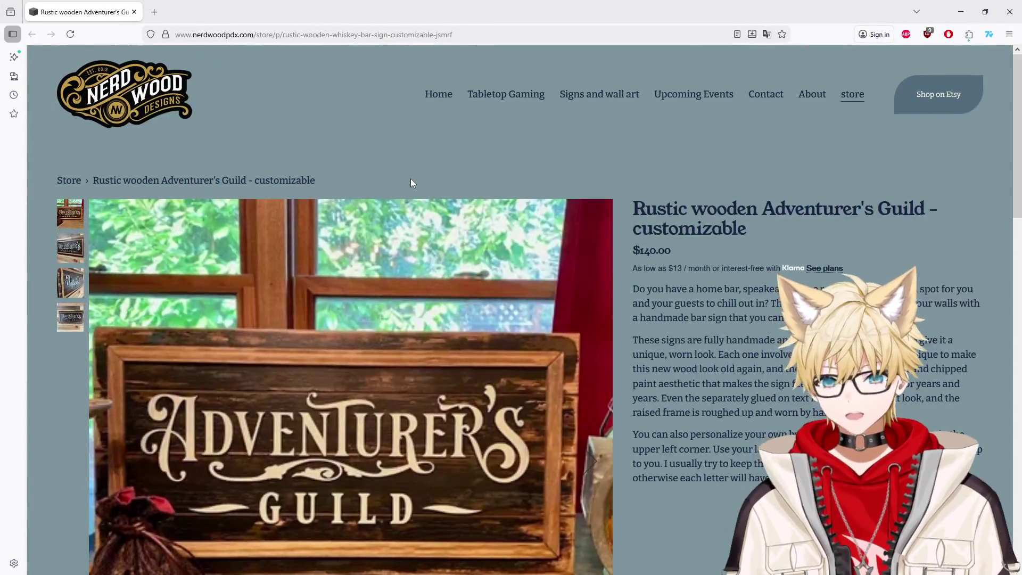
- Scroll through the Adventurer's Guild sign description, then switch to the Google Images window
scroll(454, 226, down, 3)
scroll(371, 313, down, 2)
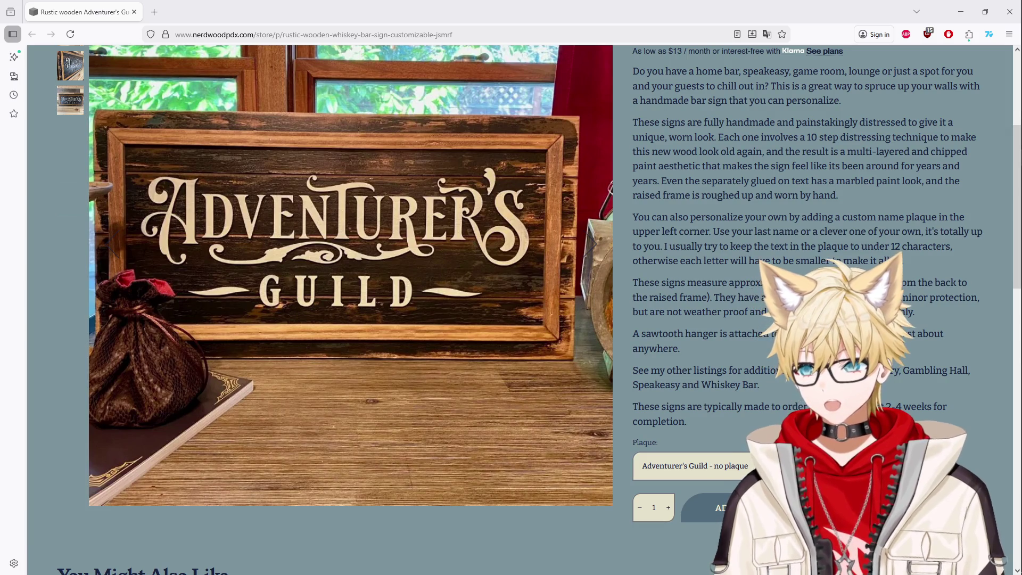
key(alt+Tab)
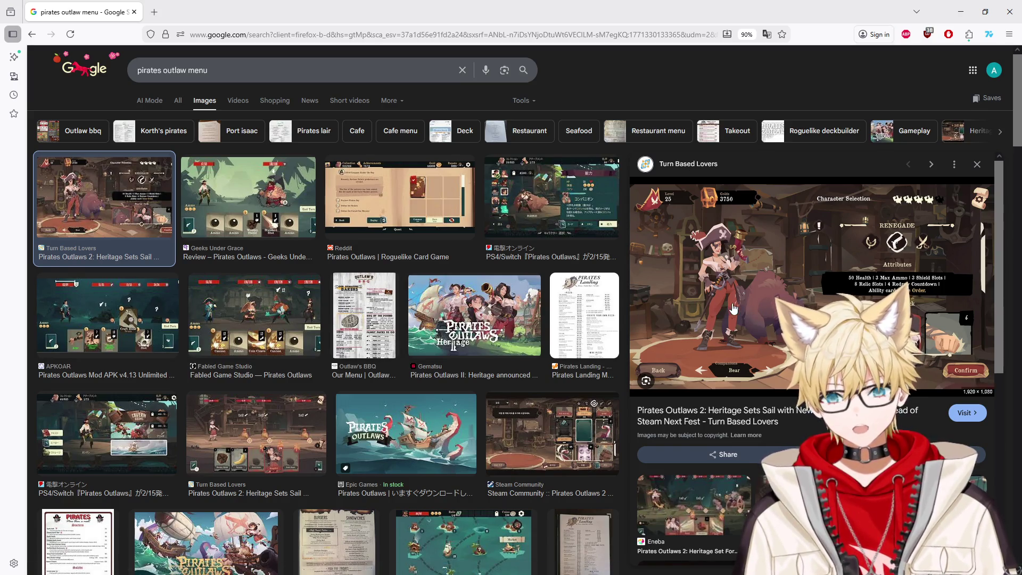
- Preview the Steam Community tavern screenshot and scroll through the pirate tavern image results
scroll(388, 316, down, 4)
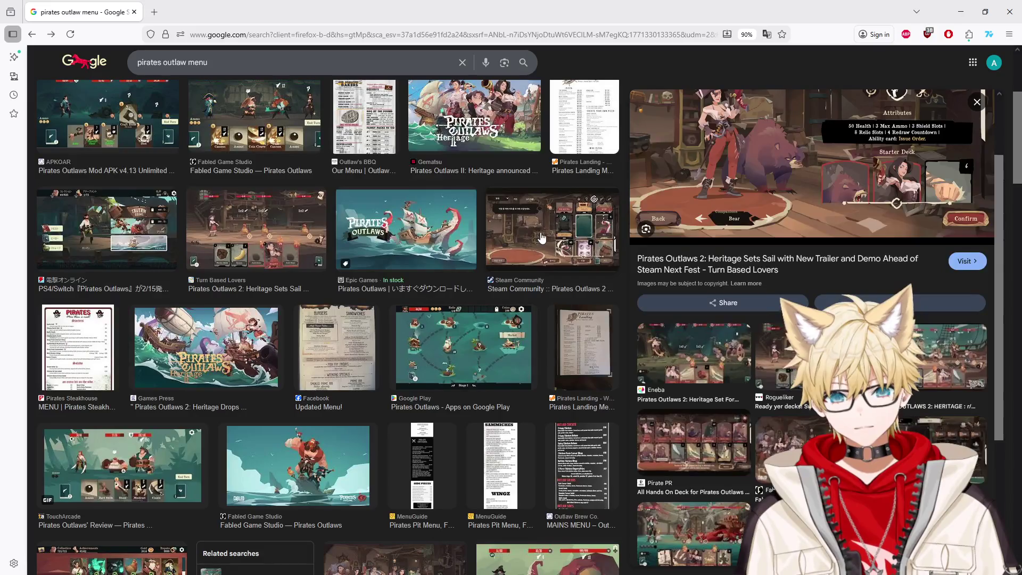
click(542, 237)
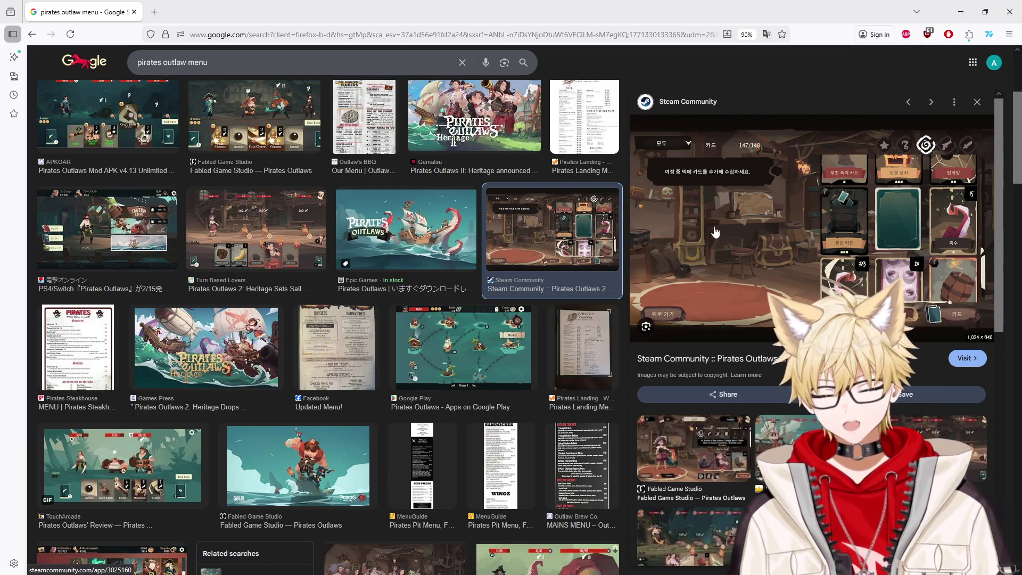
scroll(478, 284, down, 3)
scroll(477, 284, down, 5)
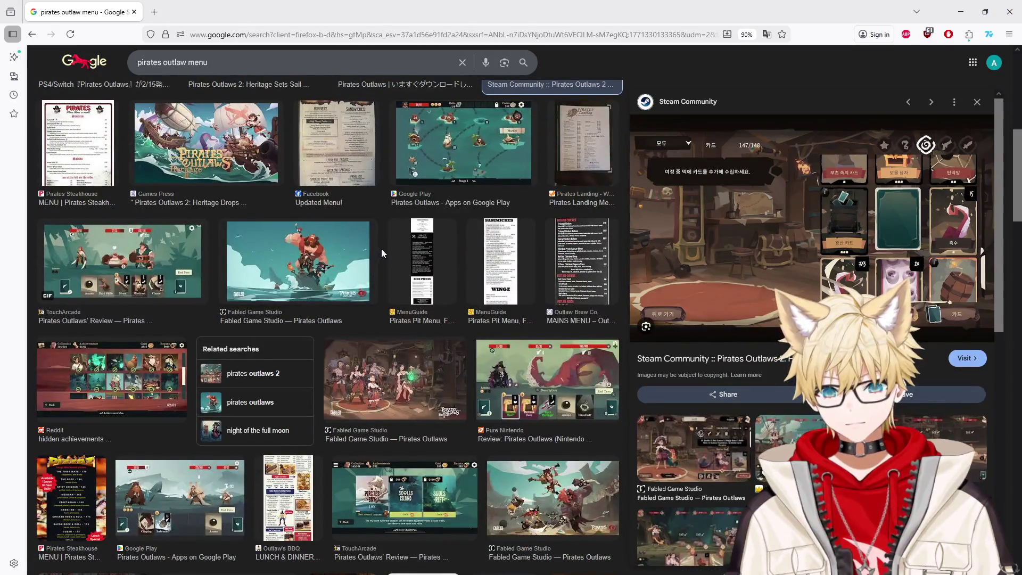
- Minimize the image search results and move the Nerd Wood product page over Godot
mouse_move(398, 24)
mouse_down()
mouse_move(451, 367)
mouse_move(447, 429)
mouse_move(413, 3)
mouse_up()
key(alt+Tab)
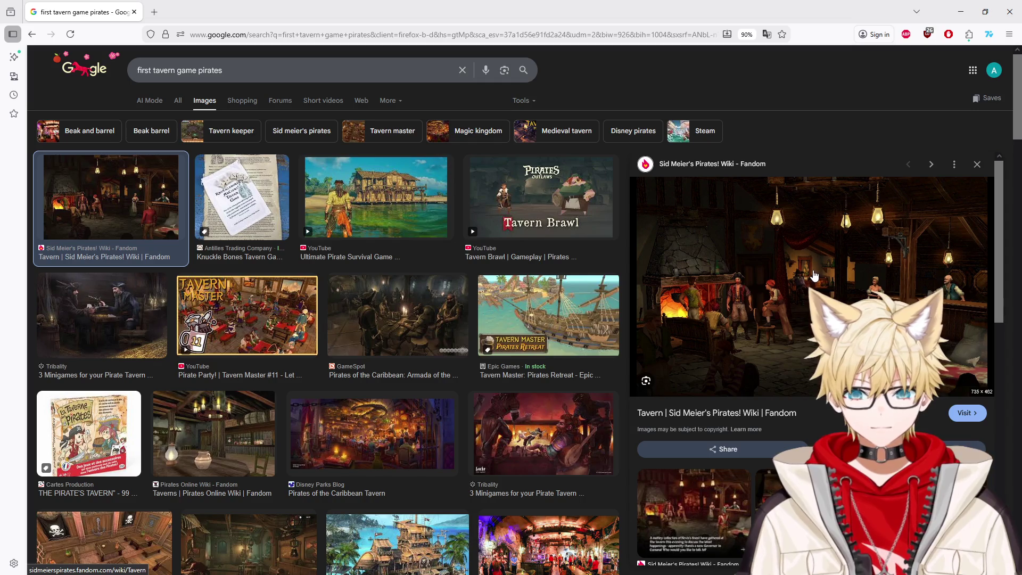
scroll(686, 232, down, 3)
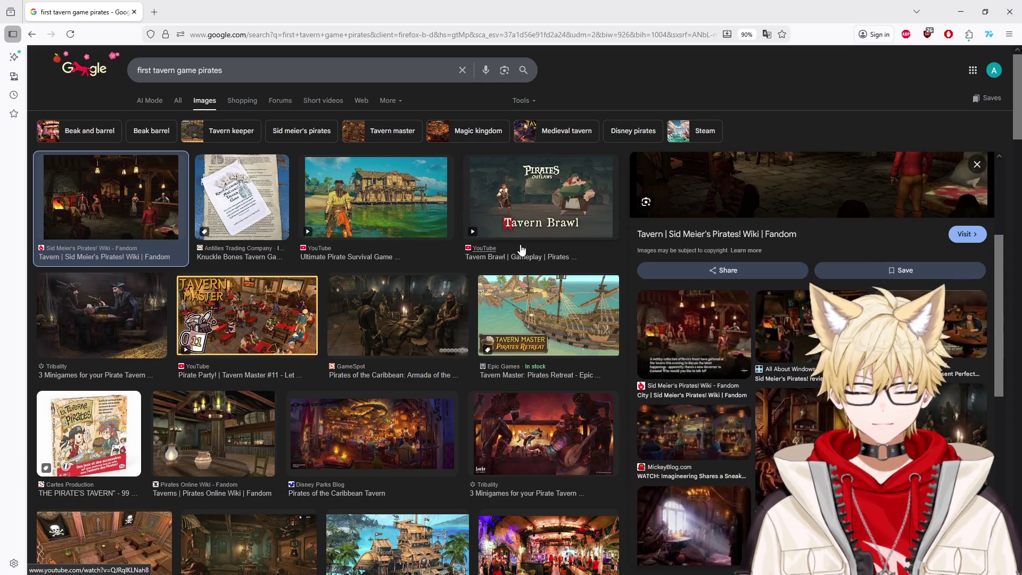
scroll(521, 250, down, 8)
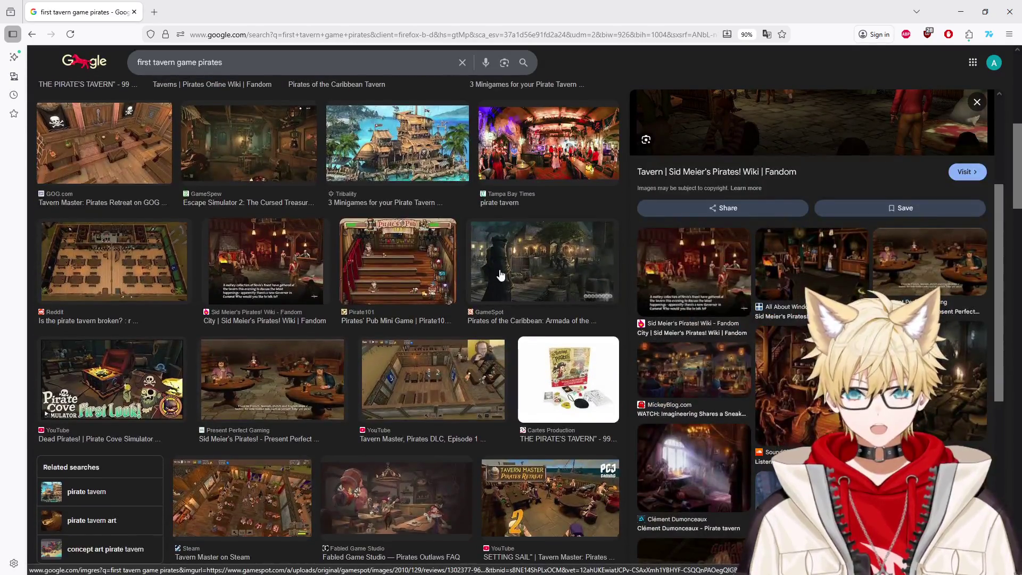
scroll(500, 274, down, 1)
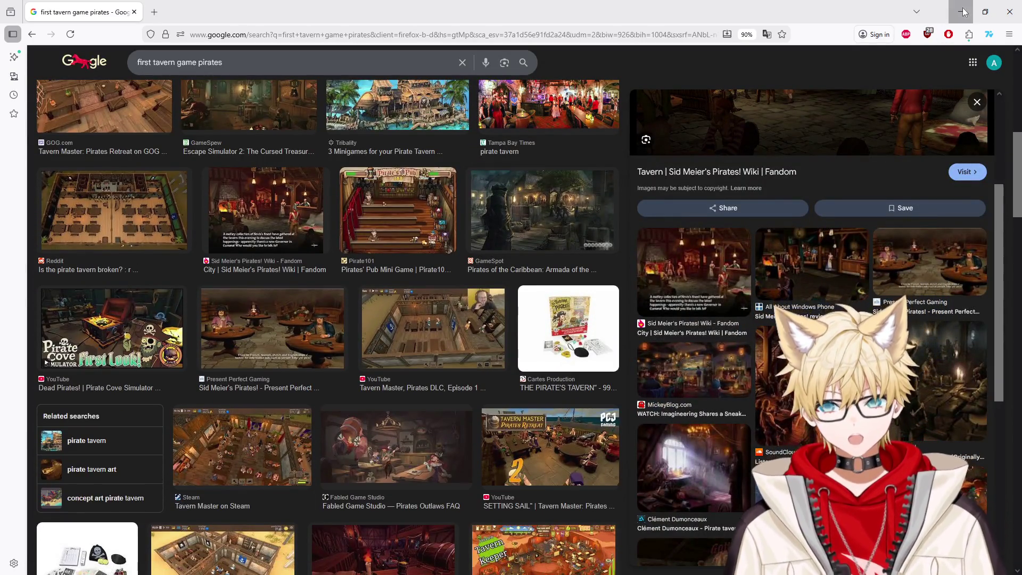
click(963, 12)
mouse_move(819, 6)
mouse_down()
mouse_move(899, 65)
mouse_move(650, 215)
mouse_up()
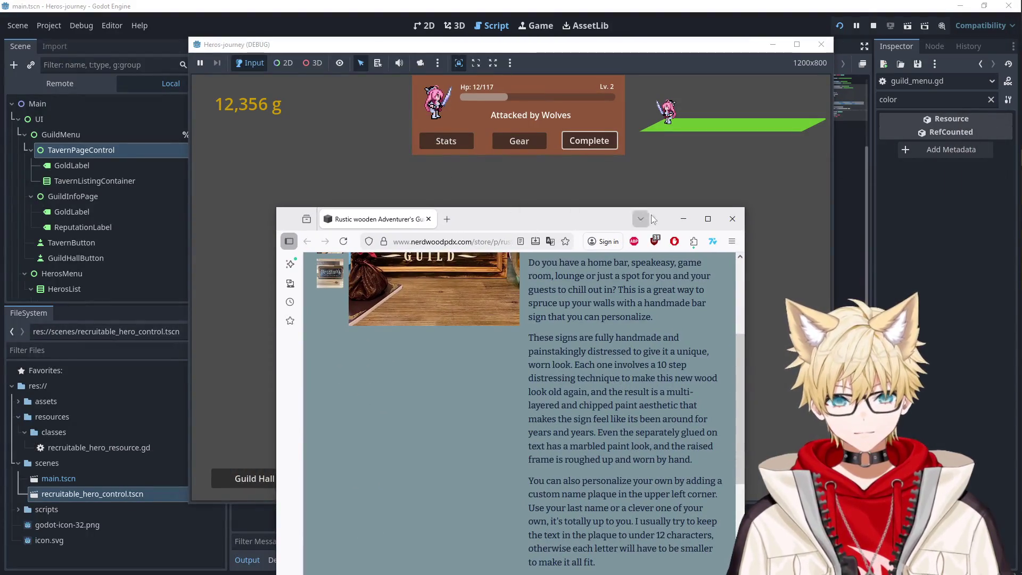
- Minimize the product page, focus the running game, and bring up the Rebalanced Tavern Workshop page
click(683, 219)
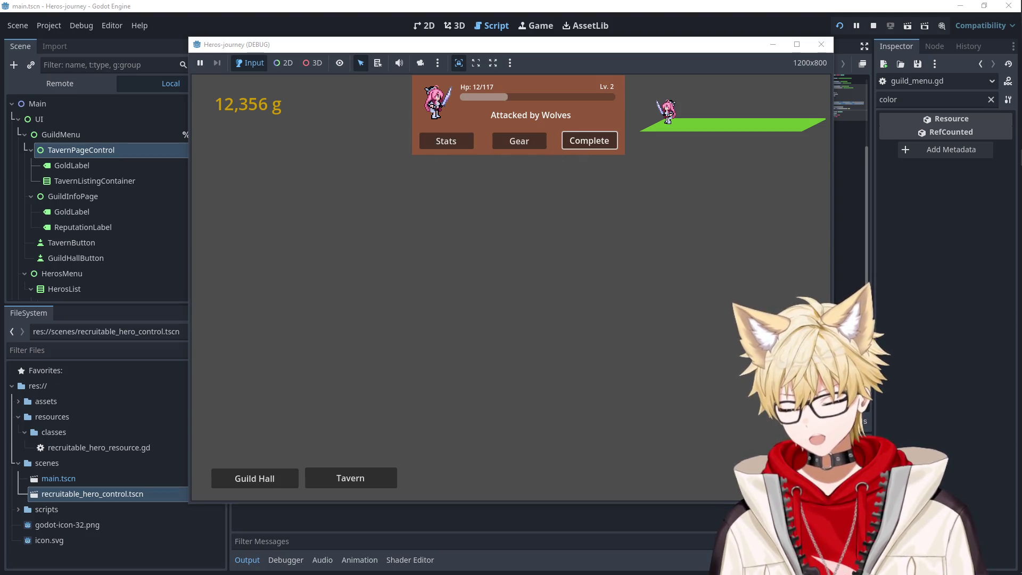
click(521, 283)
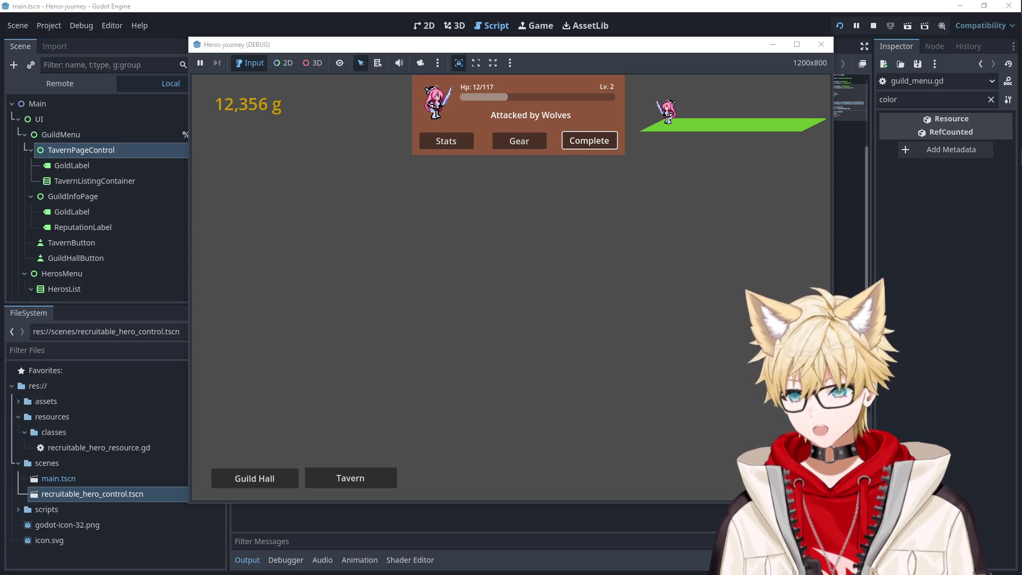
key(alt+Tab)
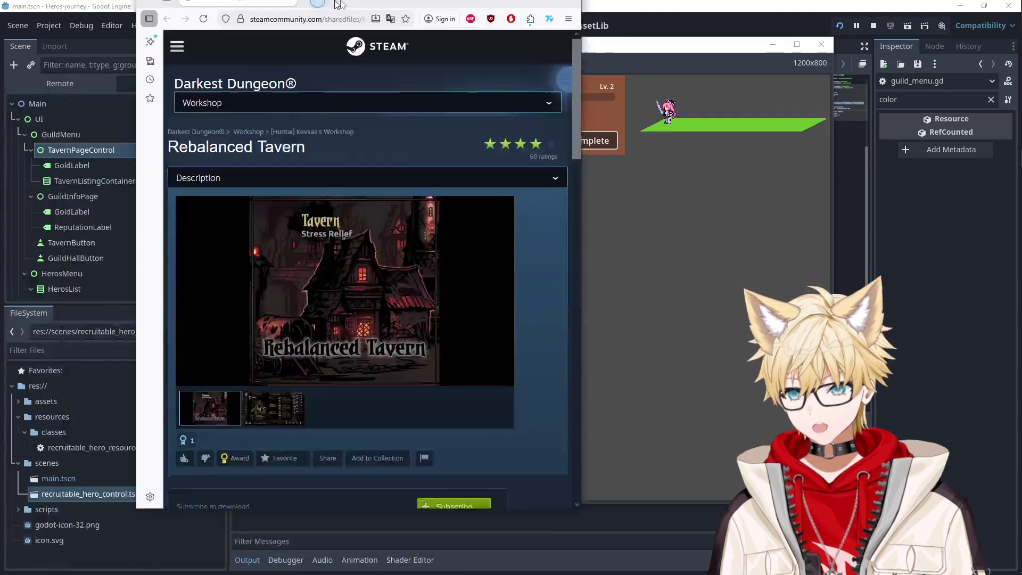
- Show the Rebalanced Tavern menu screenshot and scroll through the mod's description
click(390, 441)
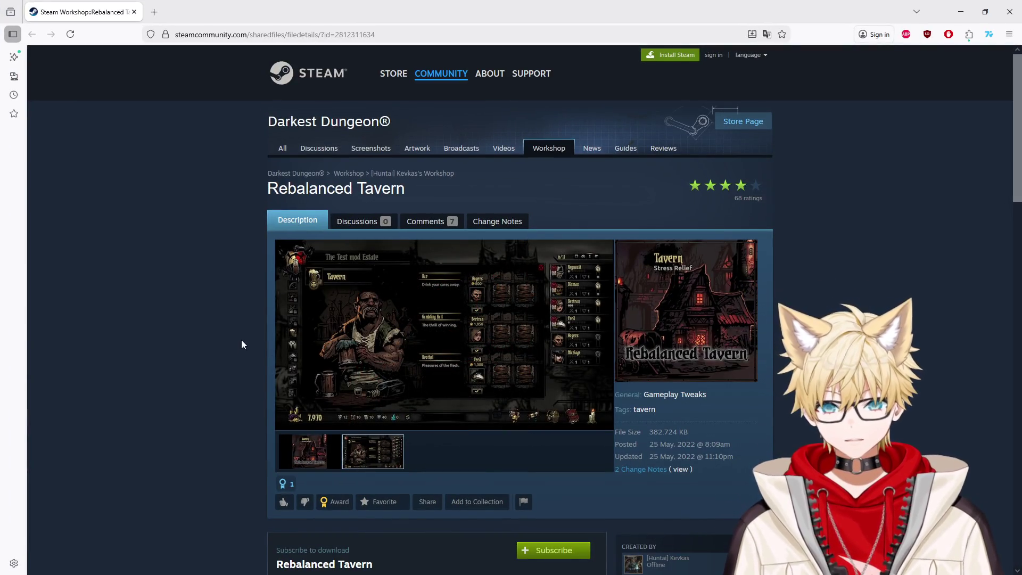
scroll(237, 341, down, 1)
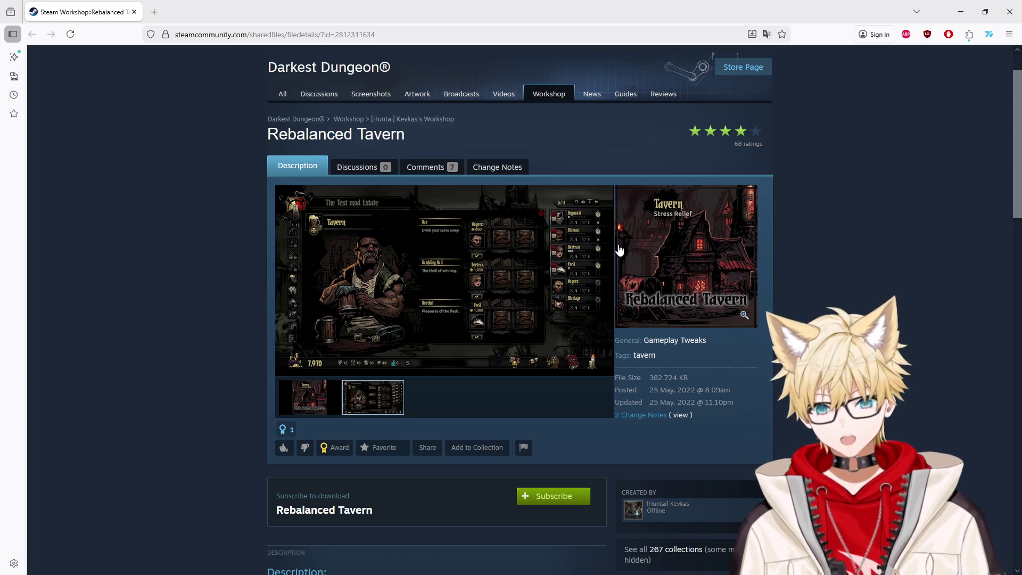
scroll(509, 325, down, 3)
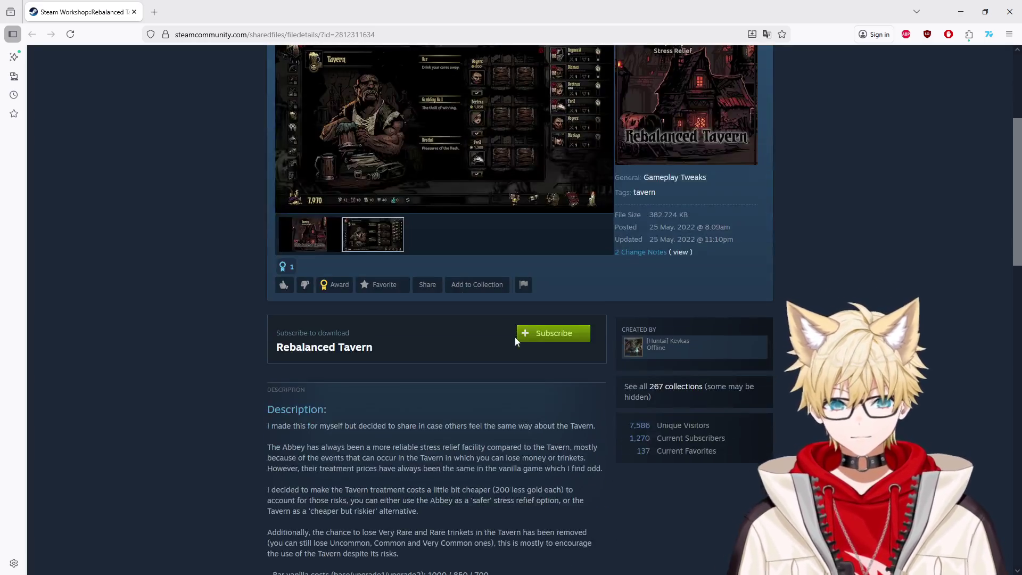
scroll(515, 337, up, 4)
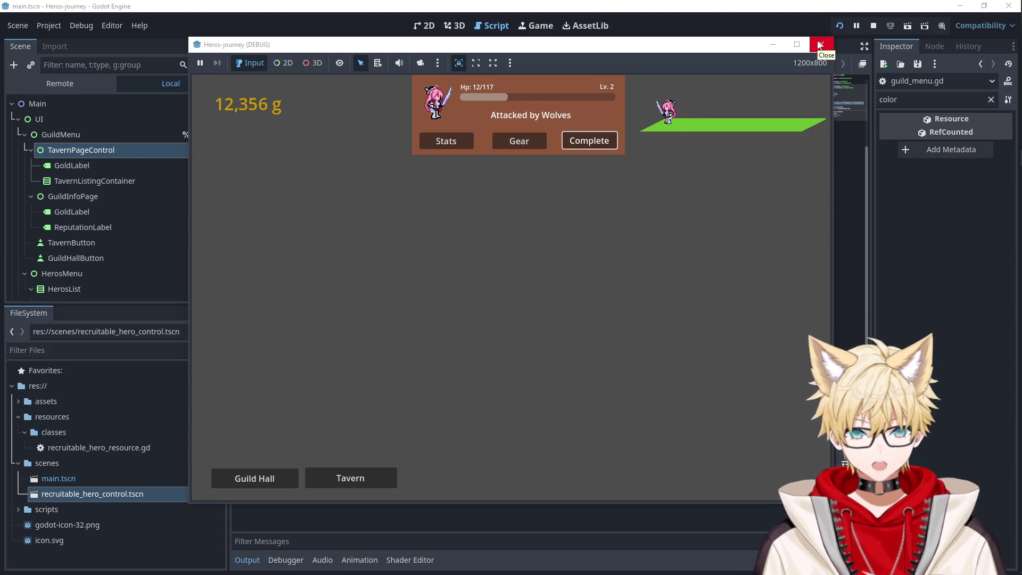
- Finish the journey, close the Heros-journey debug game, and place the caret on line 19 of guild_menu.gd
click(602, 146)
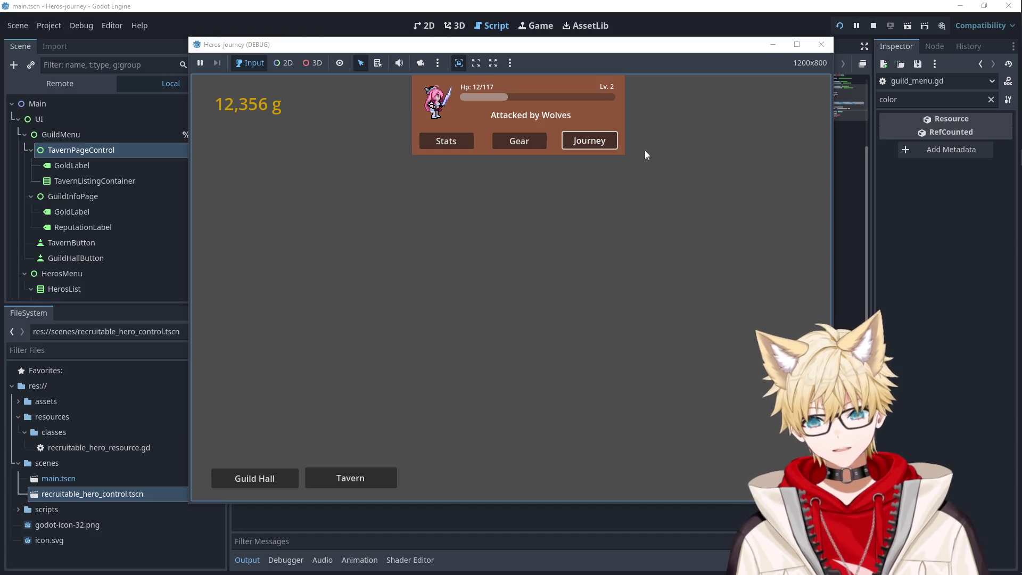
click(822, 44)
click(617, 263)
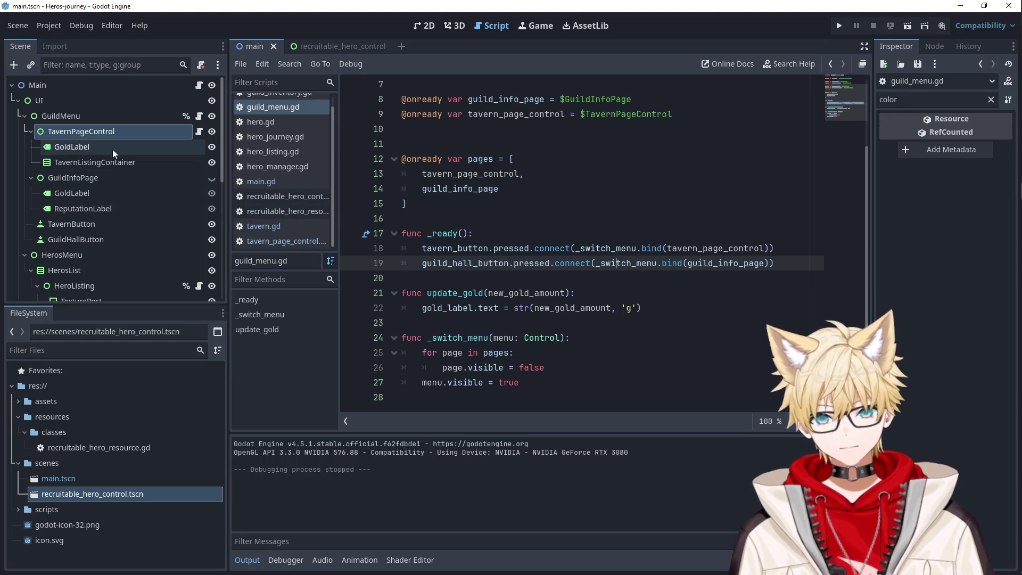
click(125, 162)
click(839, 25)
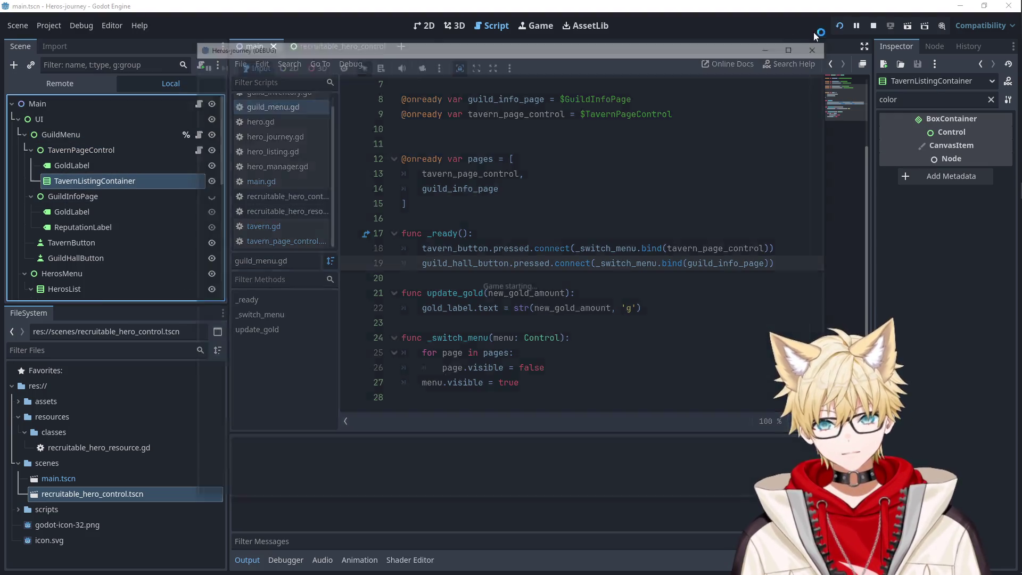
click(65, 83)
click(18, 119)
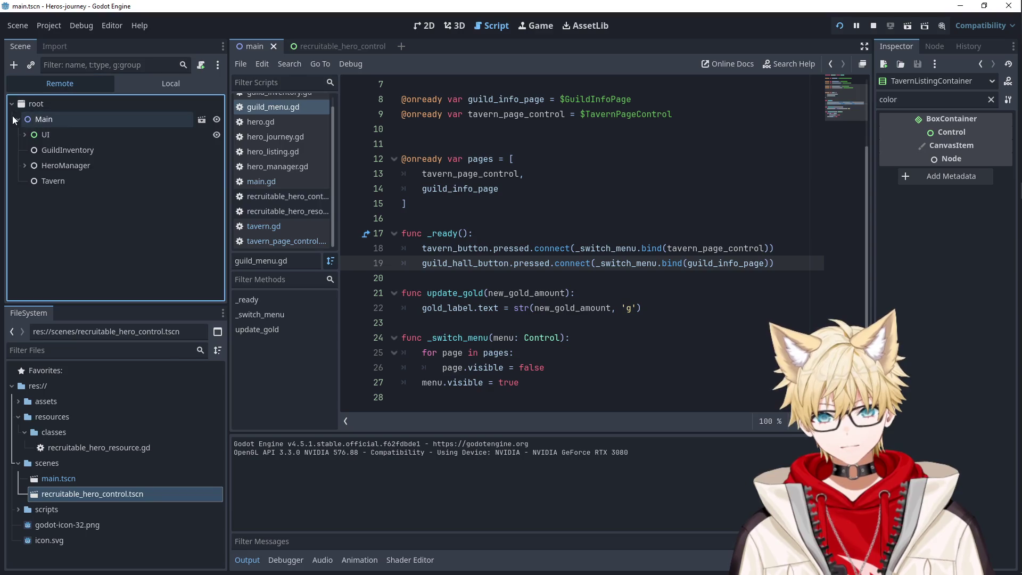
click(24, 135)
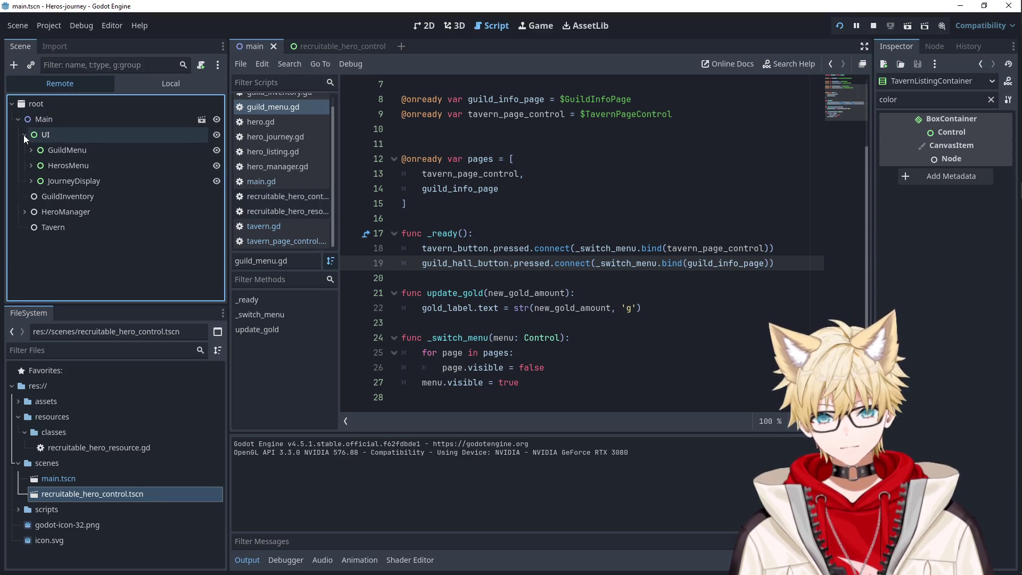
click(31, 165)
click(36, 181)
click(46, 194)
click(46, 194)
click(29, 167)
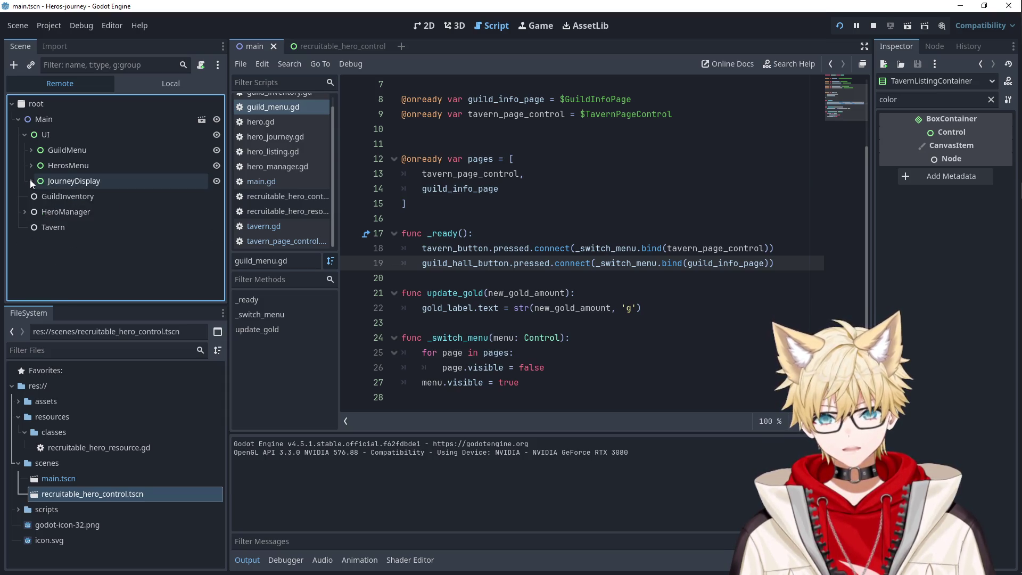
click(31, 149)
click(37, 165)
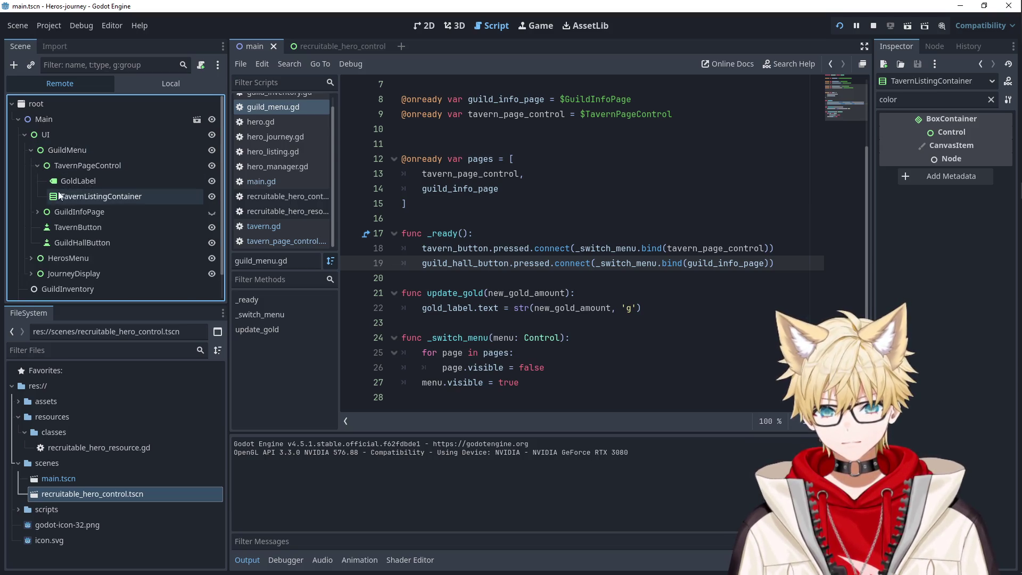
click(98, 164)
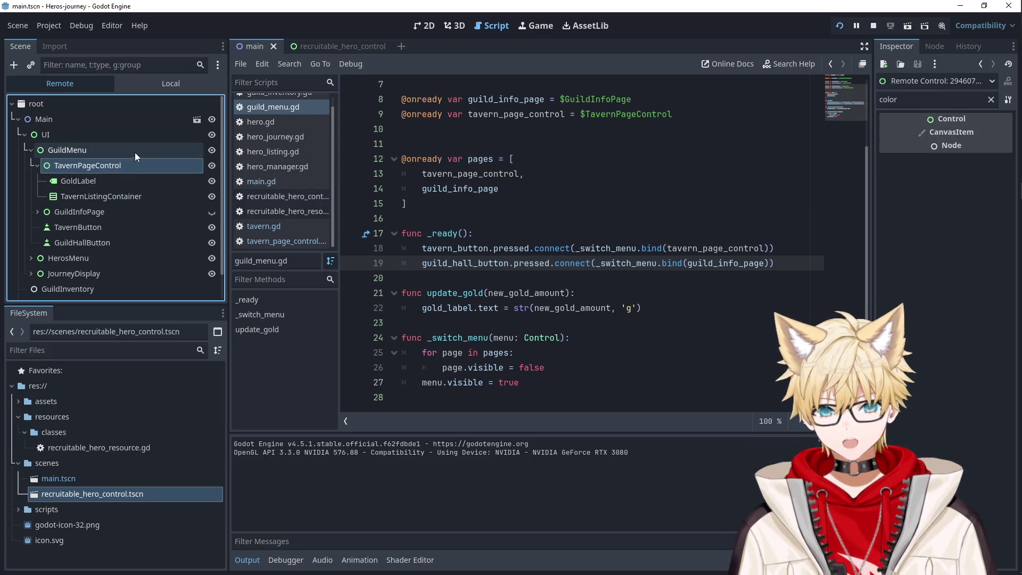
key(F8)
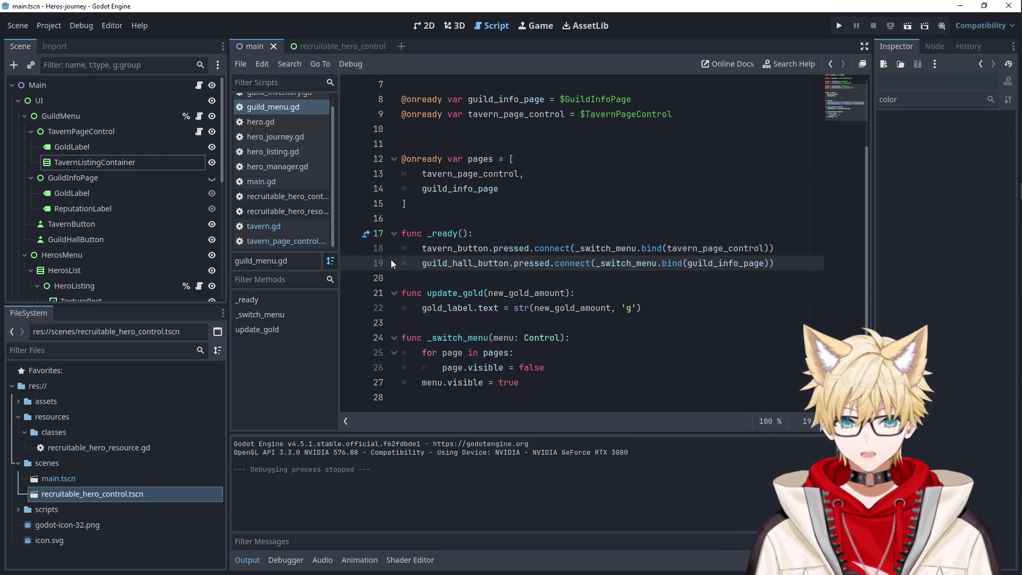
right_click(155, 133)
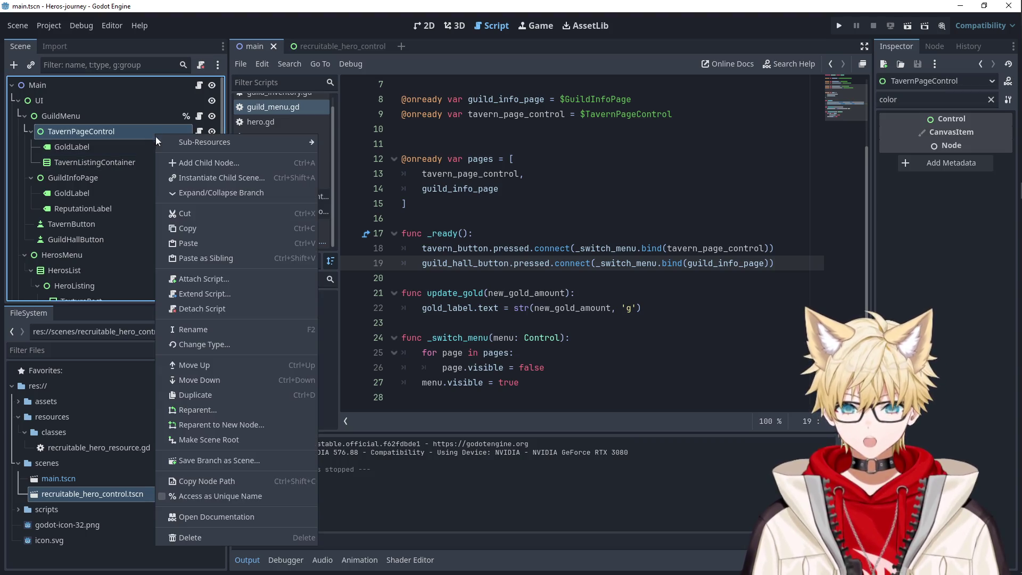
click(222, 496)
scroll(89, 263, down, 5)
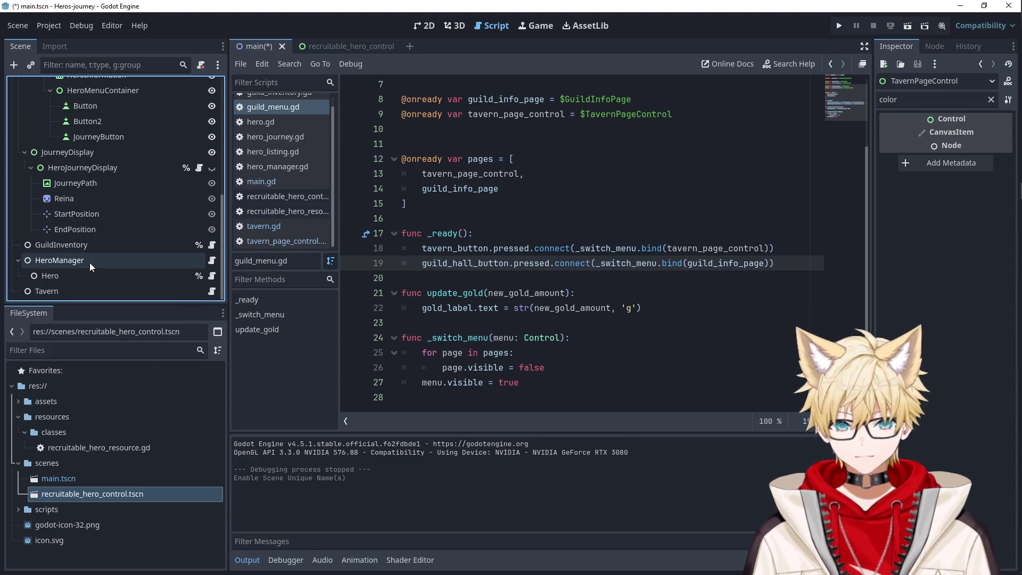
click(211, 291)
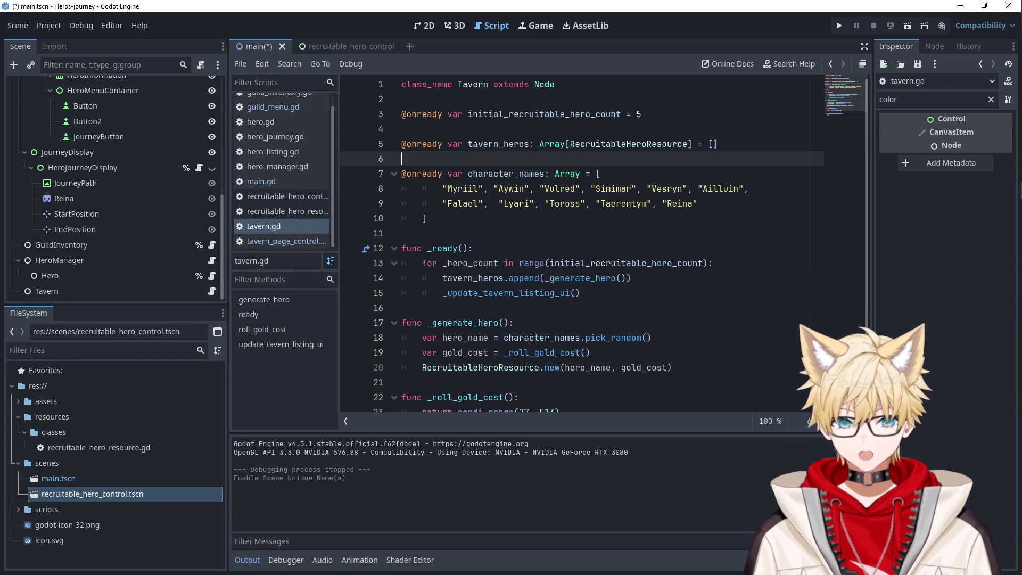
double_click(432, 382)
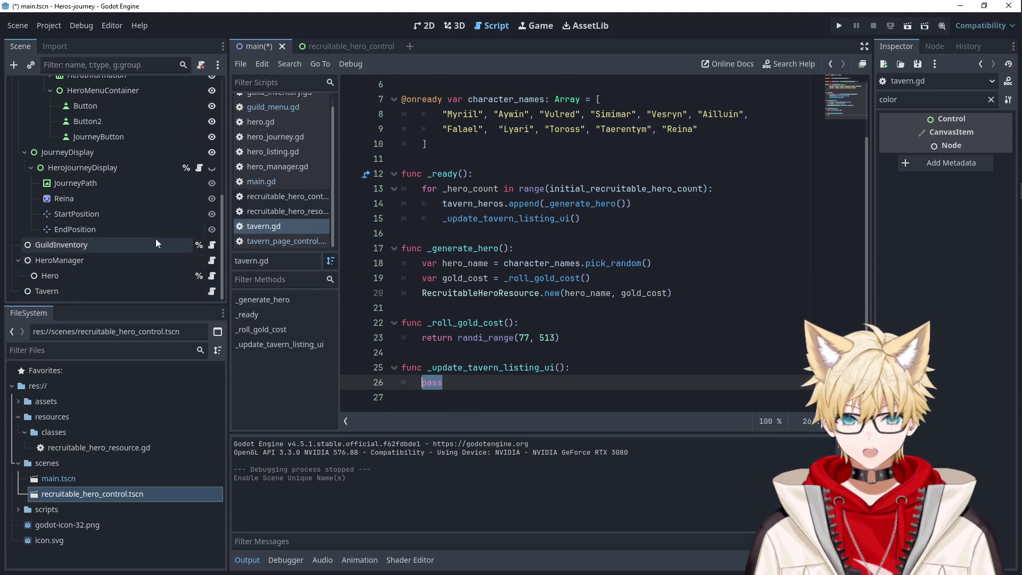
scroll(155, 238, up, 5)
mouse_move(107, 132)
mouse_down()
mouse_move(197, 184)
mouse_move(447, 390)
mouse_move(452, 148)
mouse_move(432, 94)
mouse_up()
- Replace pass in the listing update with tavern_page_control and open tavern_page_control.gd to check its function
scroll(432, 92, up, 2)
scroll(467, 152, down, 2)
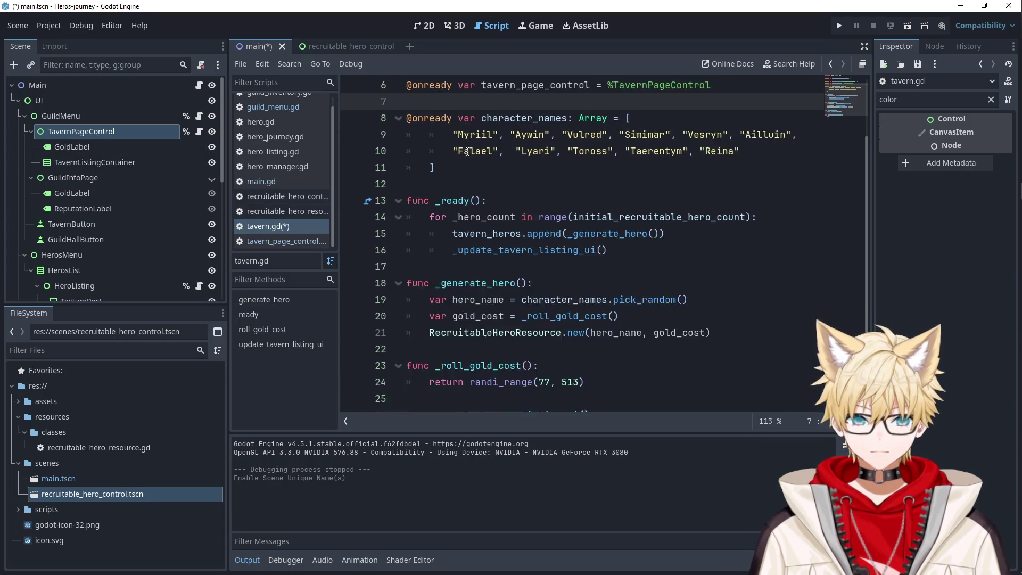
drag(442, 397, 437, 397)
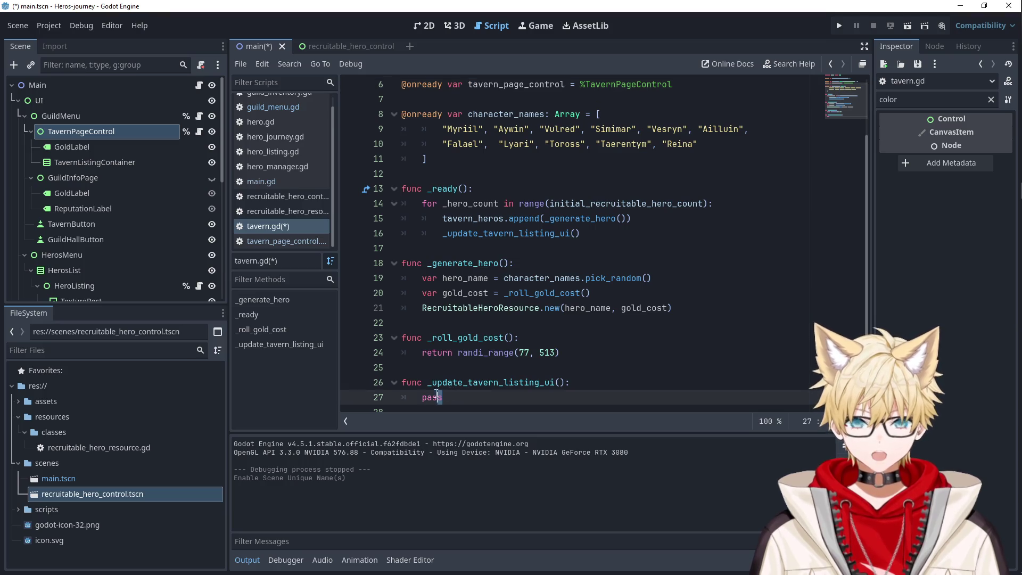
text(tavern_page_control.)
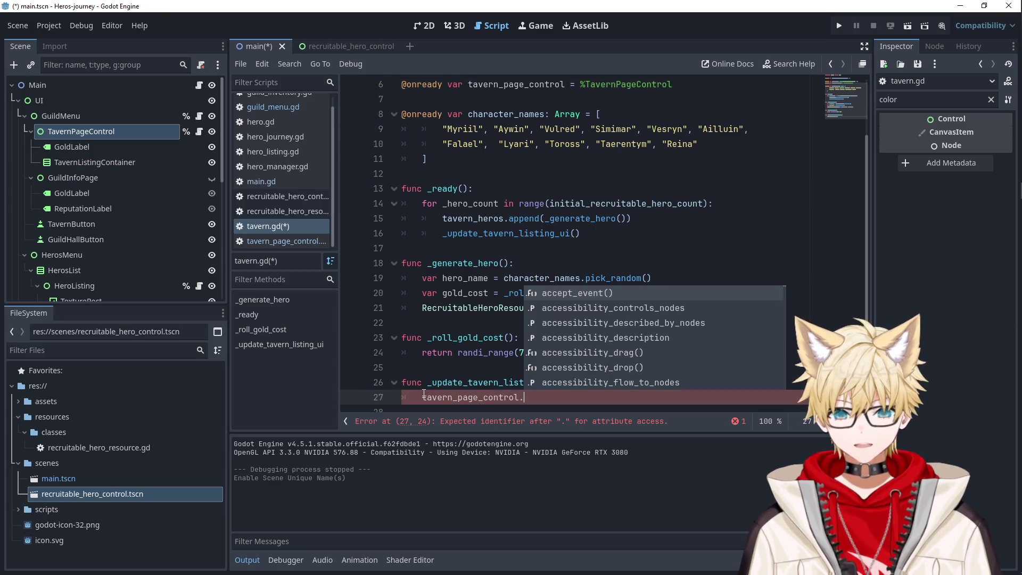
text(up)
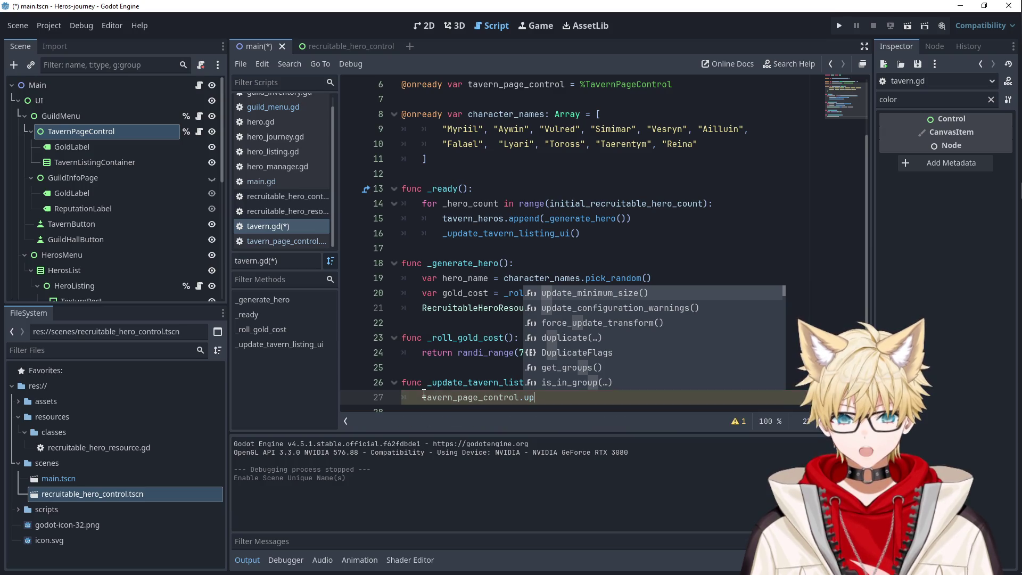
key(BackSpace)
key(BackSpace)
key(BackSpace)
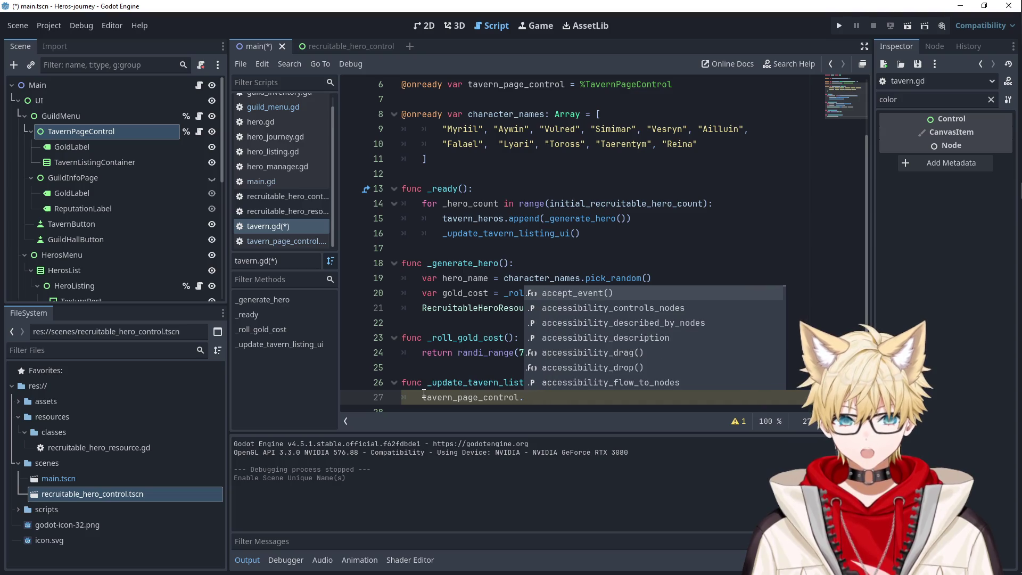
click(282, 241)
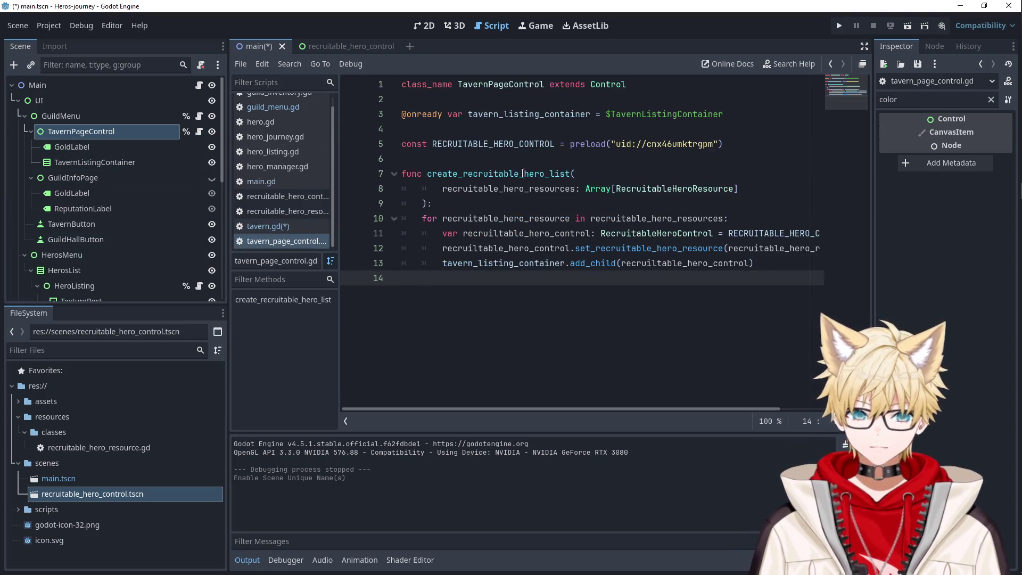
- Copy create_recruitable_hero_list from tavern_page_control.gd and call it on line 27 of tavern.gd
double_click(521, 174)
key(ctrl+c)
scroll(139, 243, down, 3)
scroll(149, 231, up, 3)
scroll(127, 270, down, 2)
scroll(128, 268, down, 5)
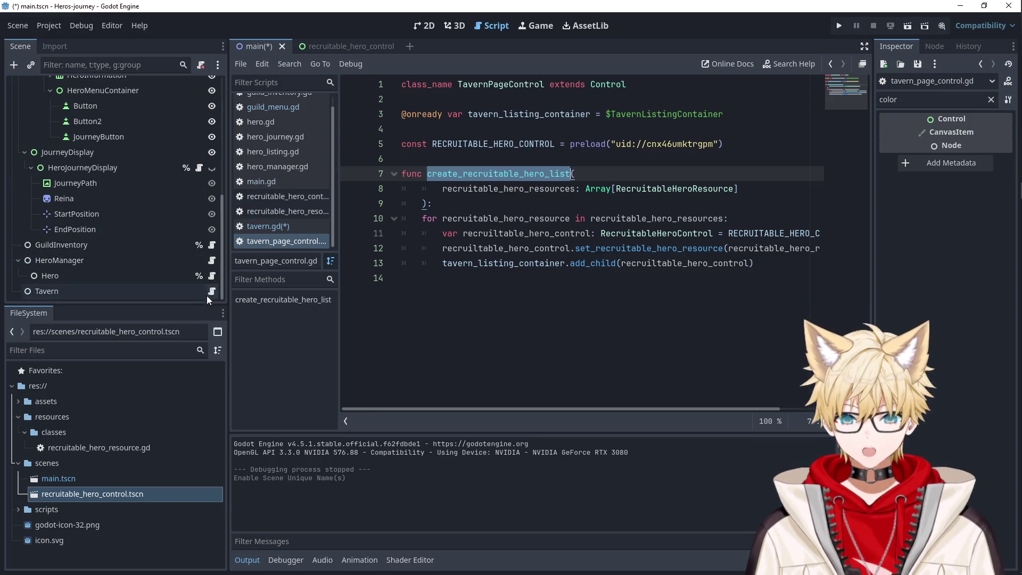
click(268, 226)
key(Escape)
key(ctrl+v)
text(()
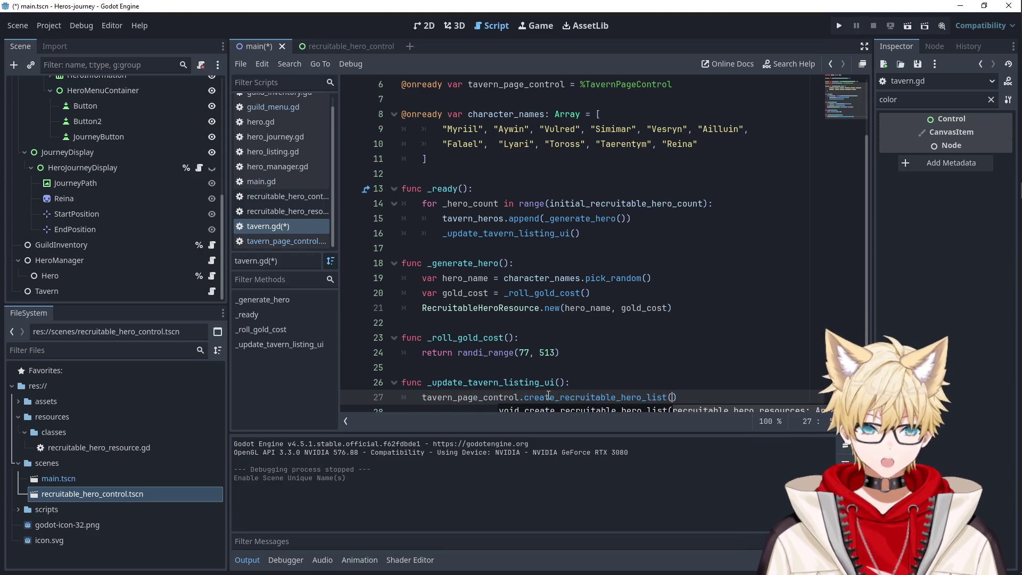
- Pass initial_recruitable_hero_count as the call's argument
scroll(450, 205, up, 2)
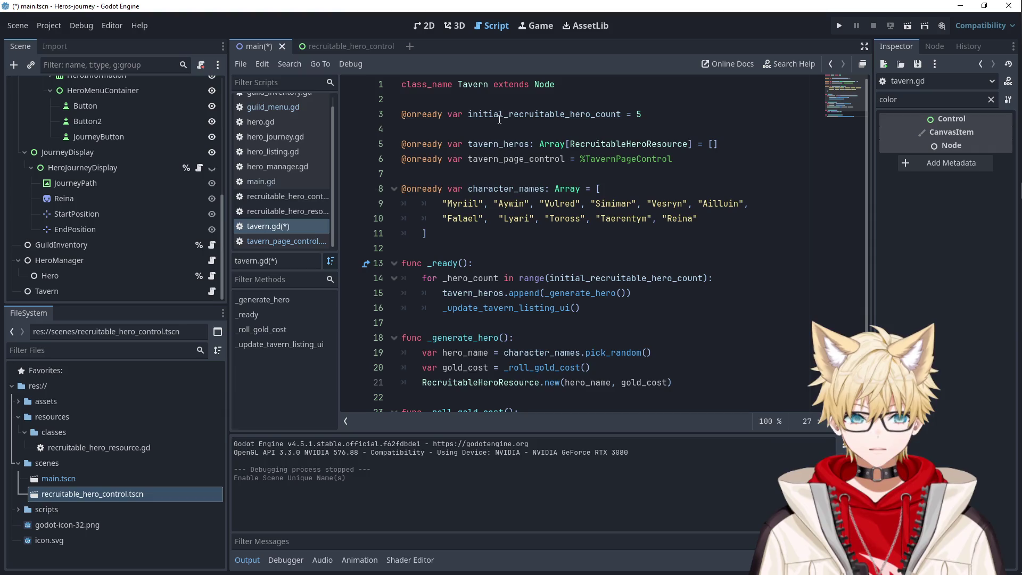
double_click(499, 116)
double_click(580, 280)
key(ctrl+c)
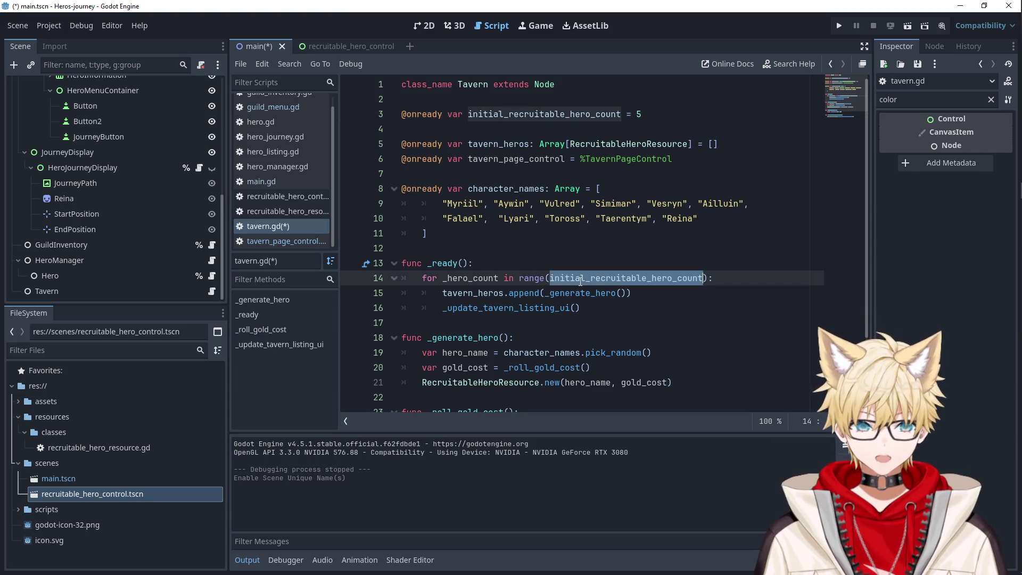
scroll(594, 296, down, 2)
click(670, 383)
key(ctrl+v)
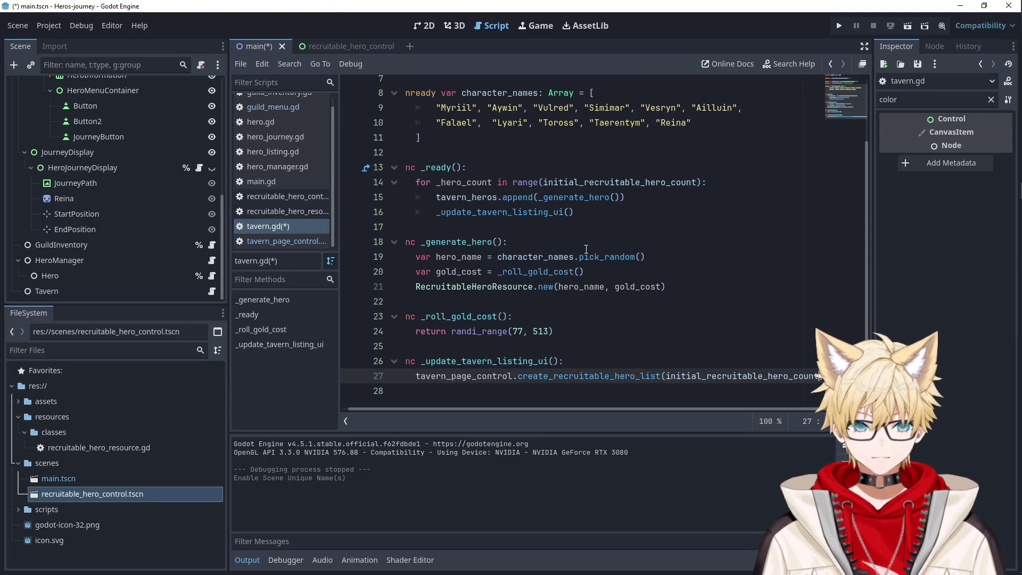
- Dedent line 16 so the listing update runs once after the hero loop, save, and run the project
click(595, 218)
key(shift+Tab)
click(647, 255)
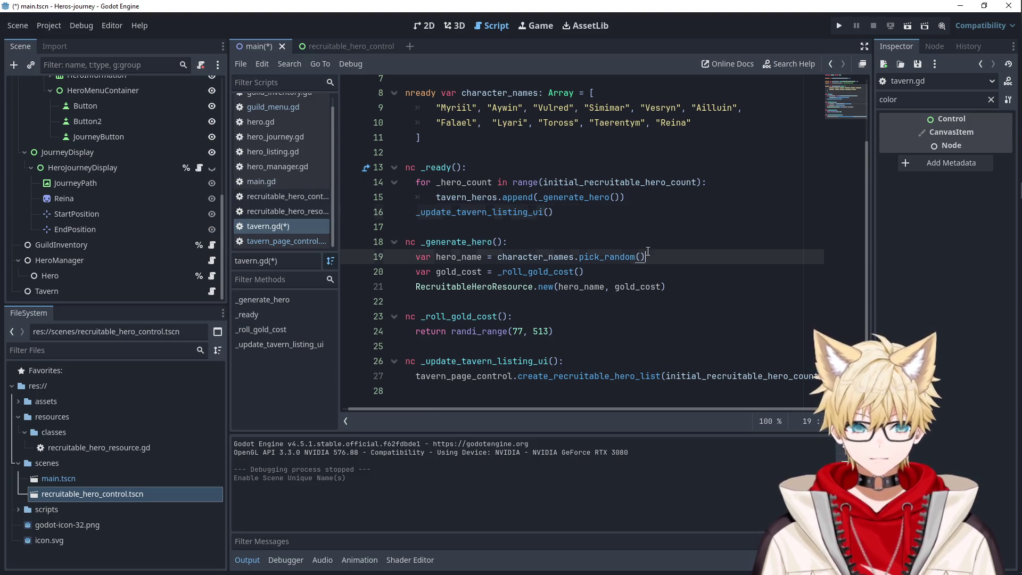
key(ctrl+s)
triple_click(480, 376)
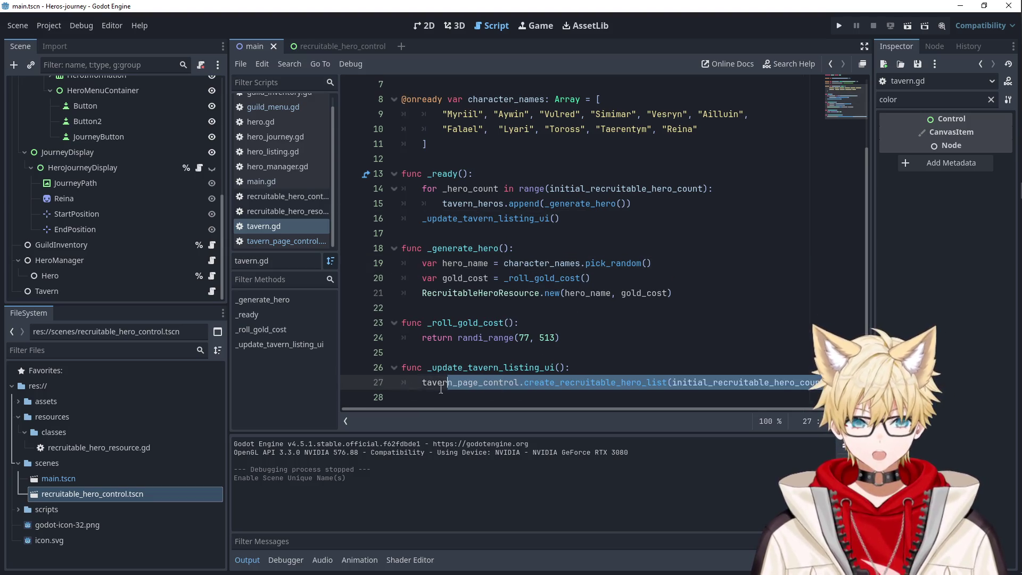
click(839, 26)
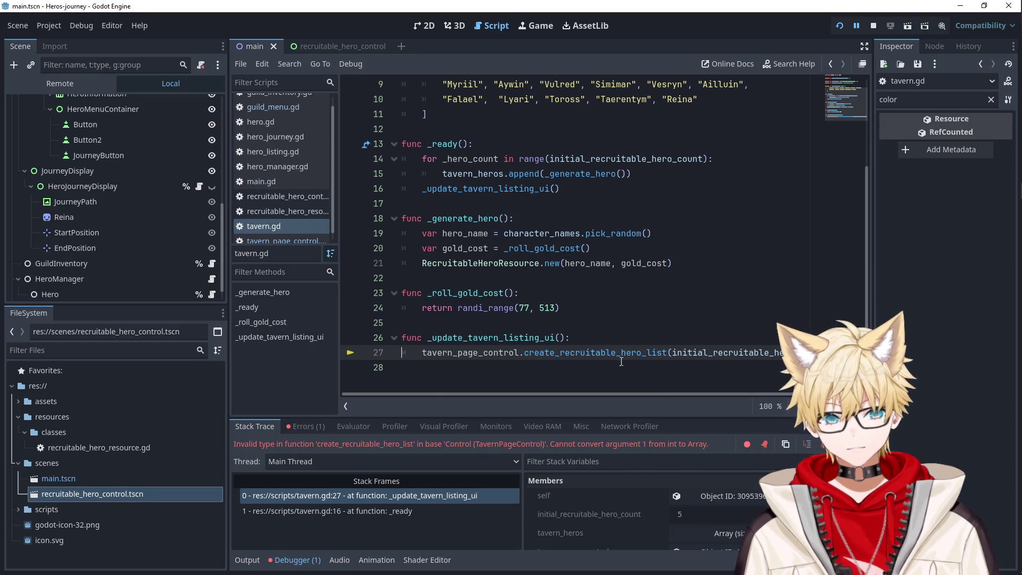
- Copy tavern_heros from line 5 and paste it over the hero-count argument on line 27
scroll(684, 352, up, 3)
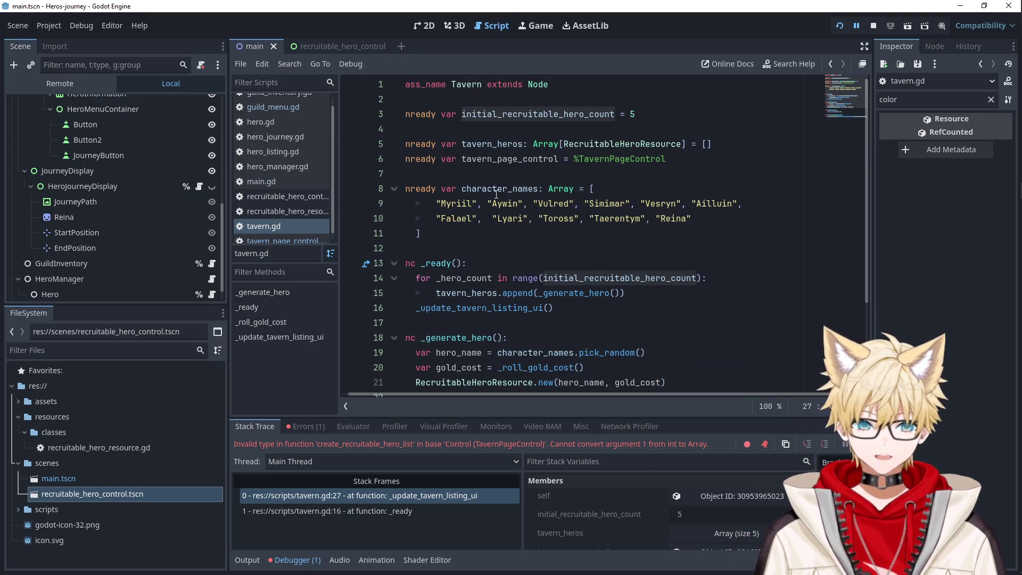
double_click(495, 144)
key(ctrl+c)
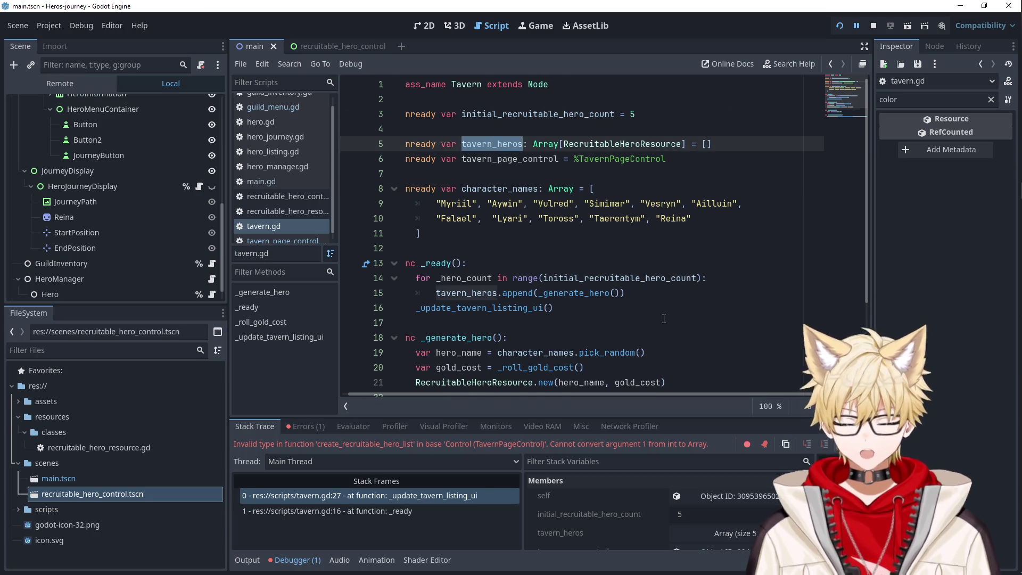
scroll(674, 337, down, 3)
double_click(708, 352)
key(ctrl+v)
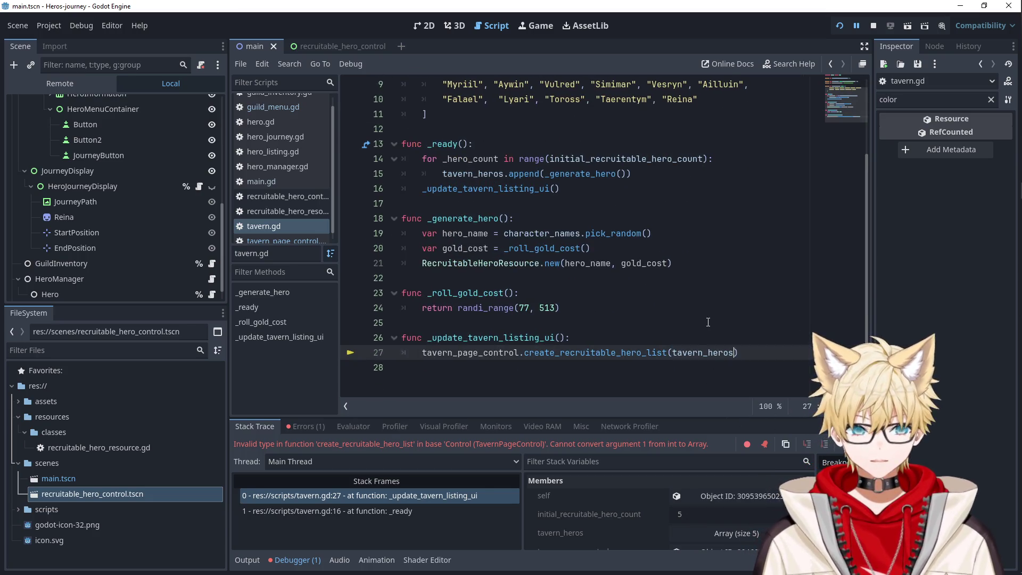
click(699, 323)
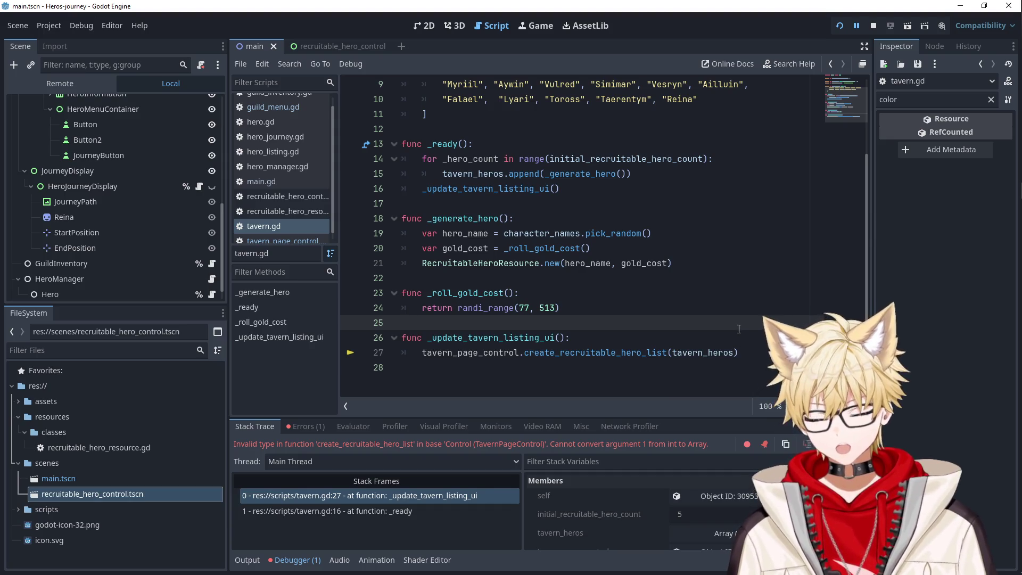
click(588, 279)
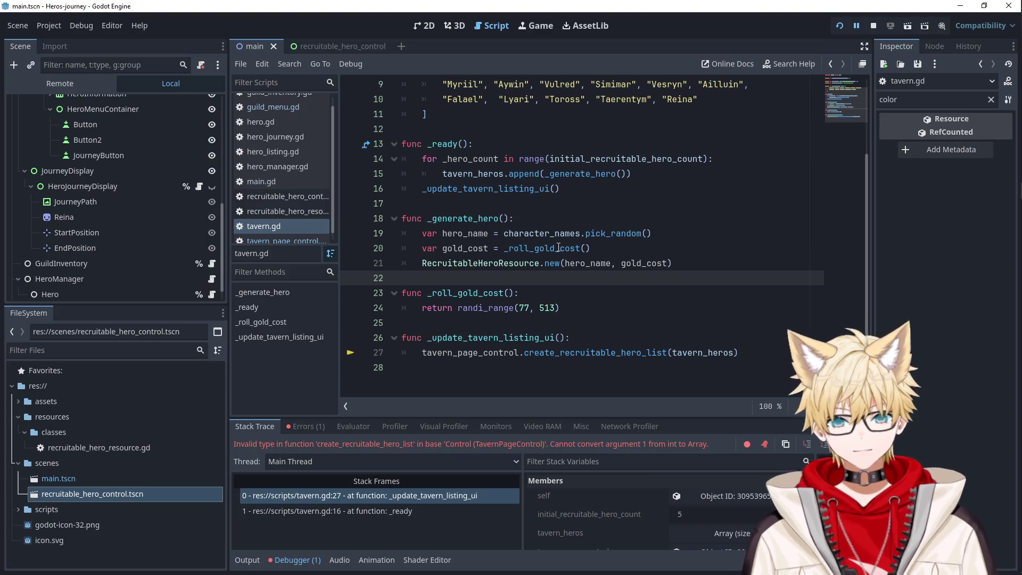
scroll(559, 247, up, 3)
click(654, 174)
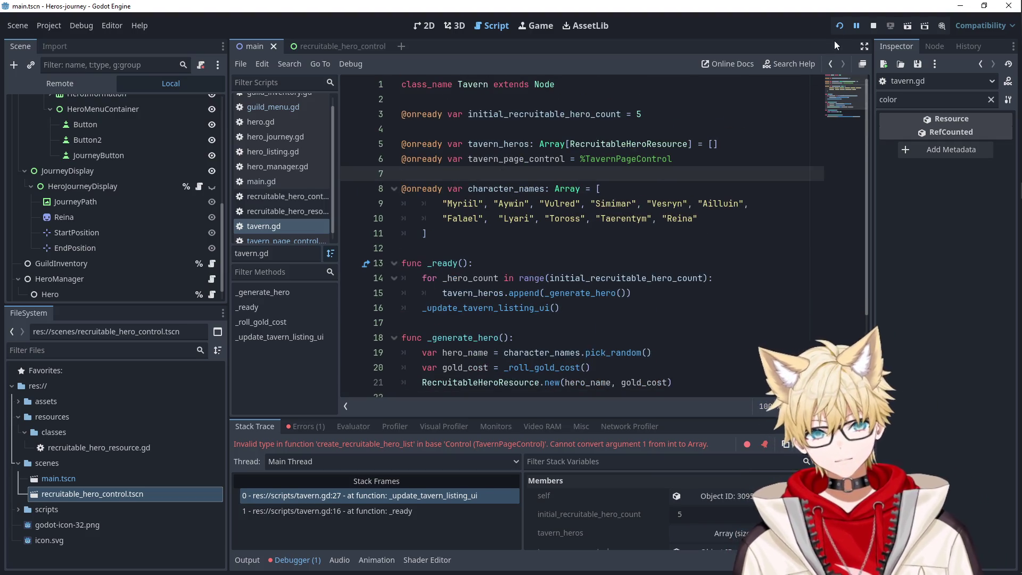
- Restart the game, open the TavernPageControl script, and set a breakpoint on line 12
click(839, 30)
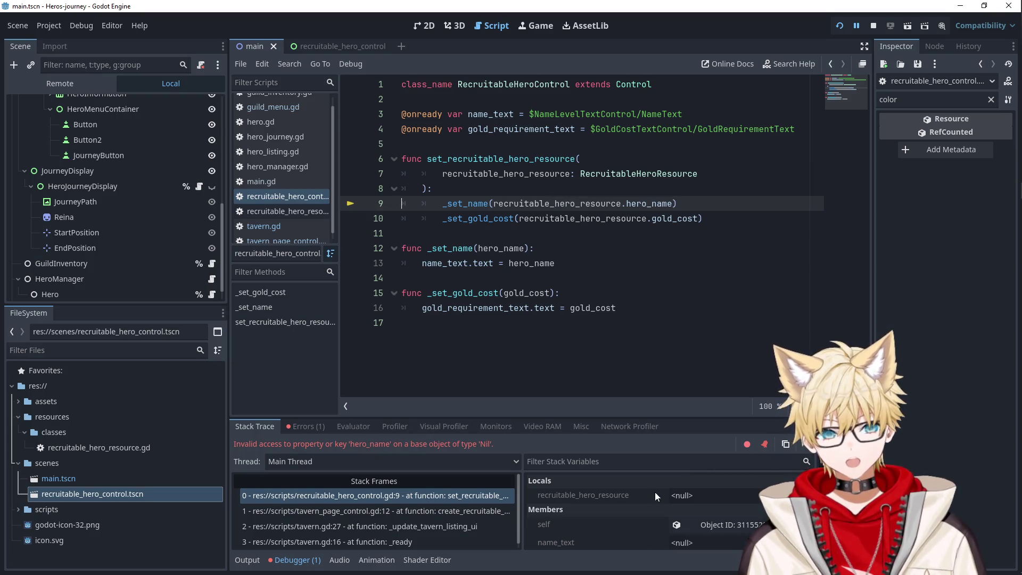
double_click(521, 173)
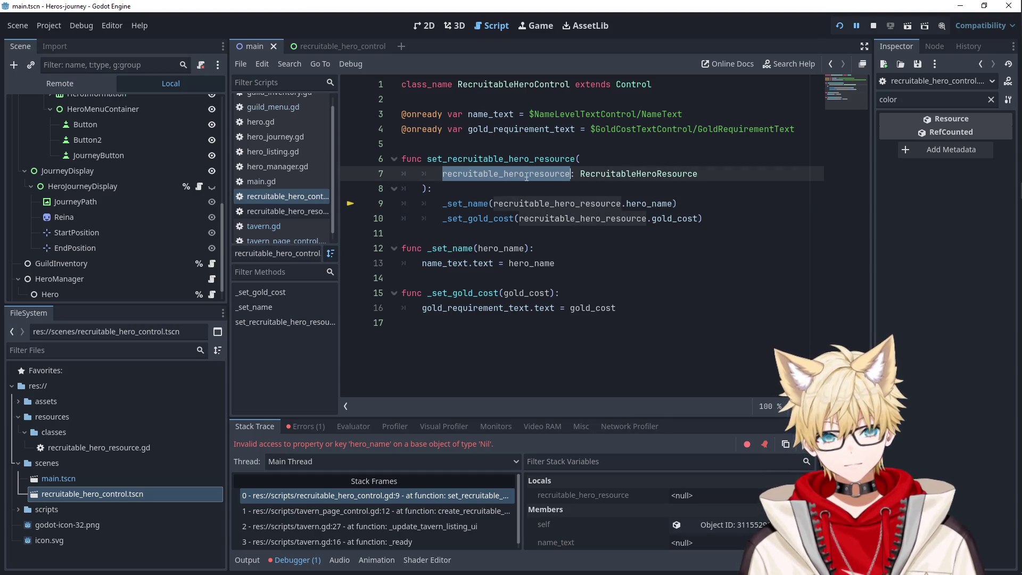
scroll(144, 197, up, 10)
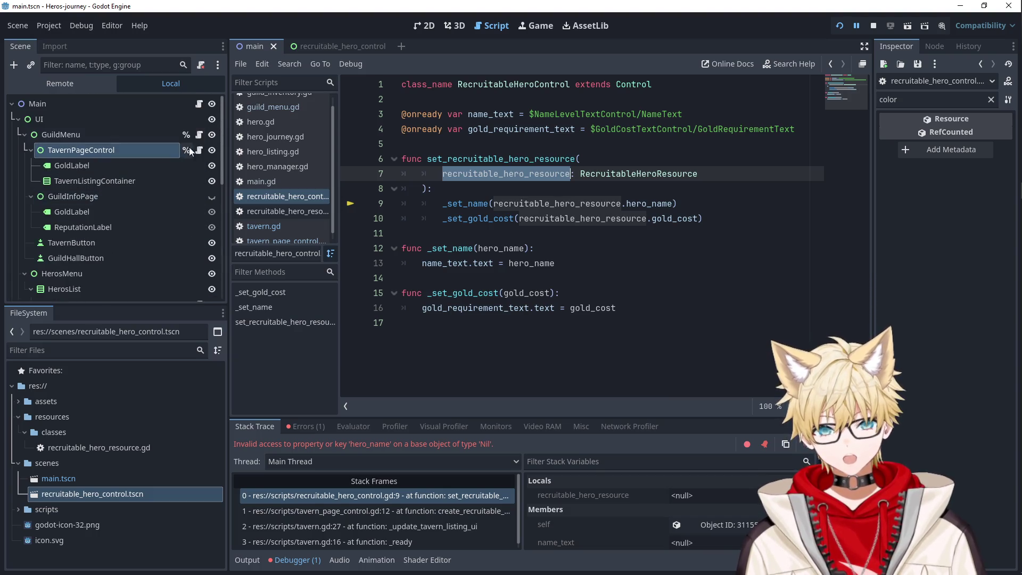
click(199, 150)
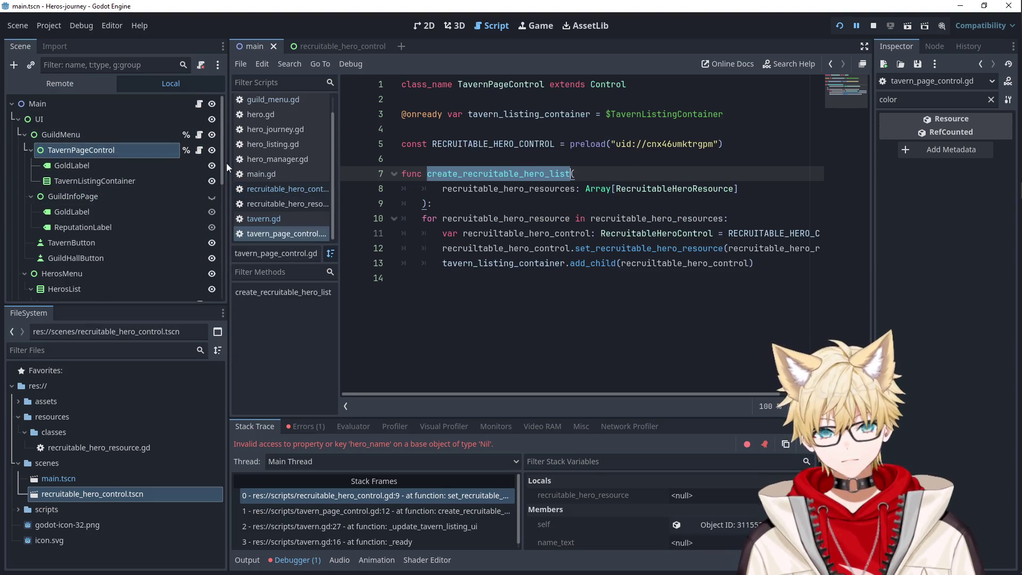
double_click(629, 248)
double_click(647, 234)
double_click(737, 248)
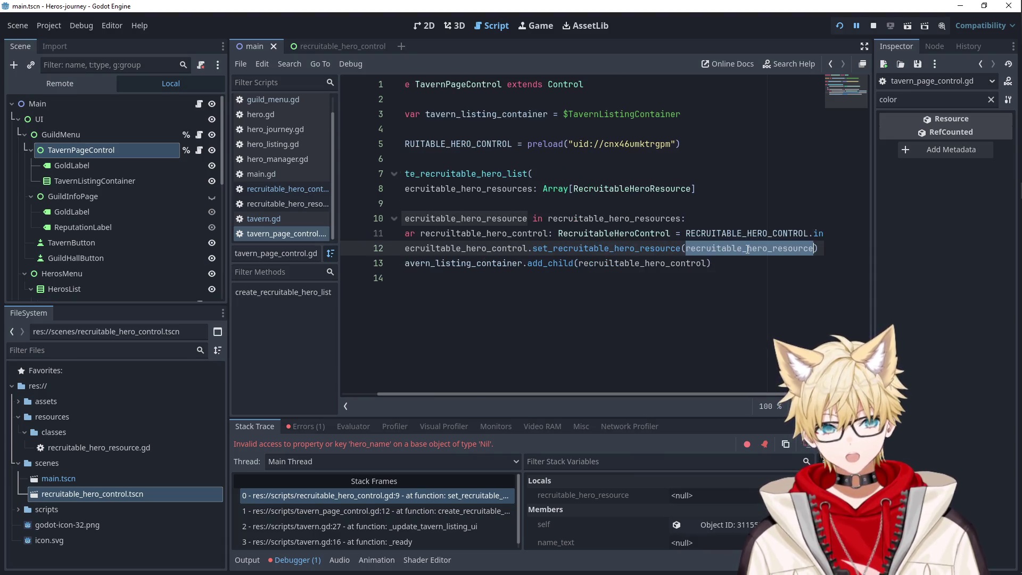
click(564, 277)
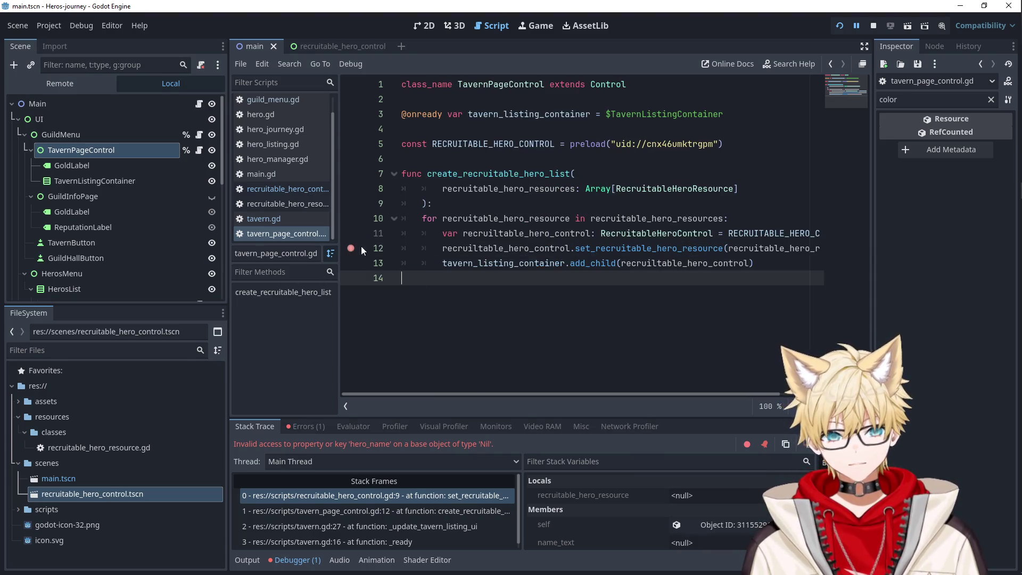
- Rerun to the breakpoint, expand the five-entry hero array showing nulls, then open tavern.gd
click(839, 27)
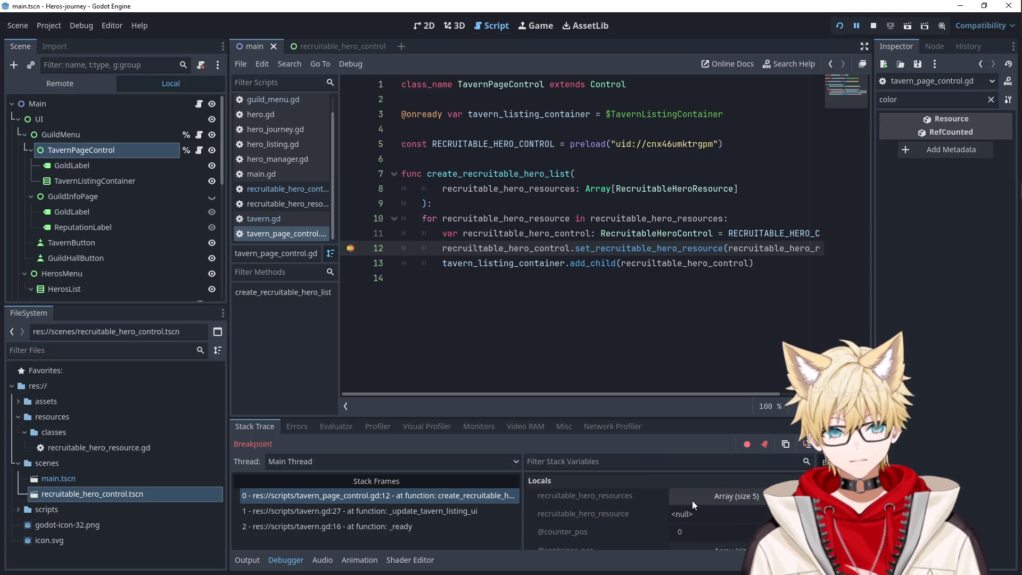
click(693, 500)
scroll(691, 501, down, 5)
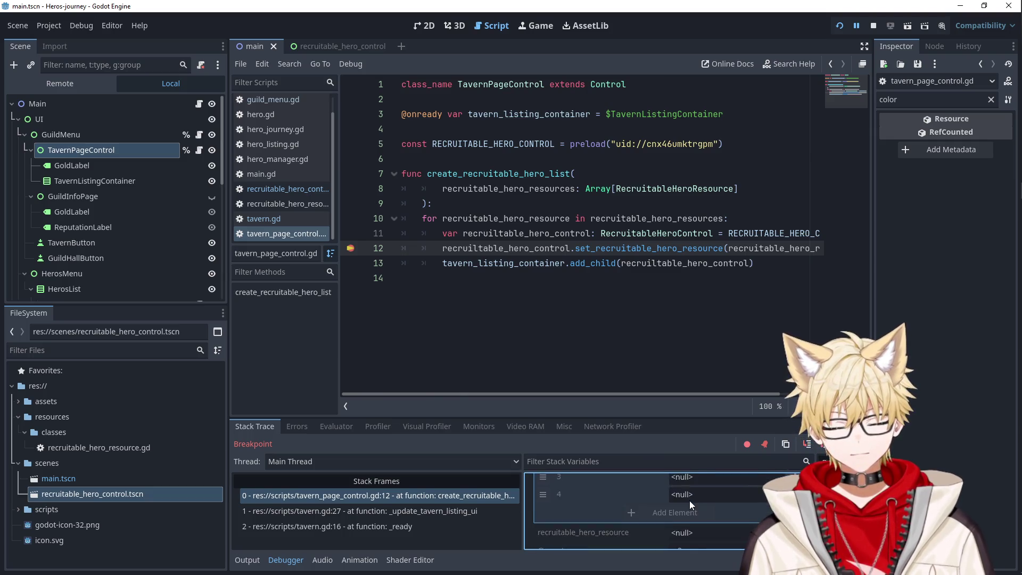
scroll(689, 500, up, 3)
scroll(150, 245, down, 5)
scroll(159, 255, down, 4)
click(213, 292)
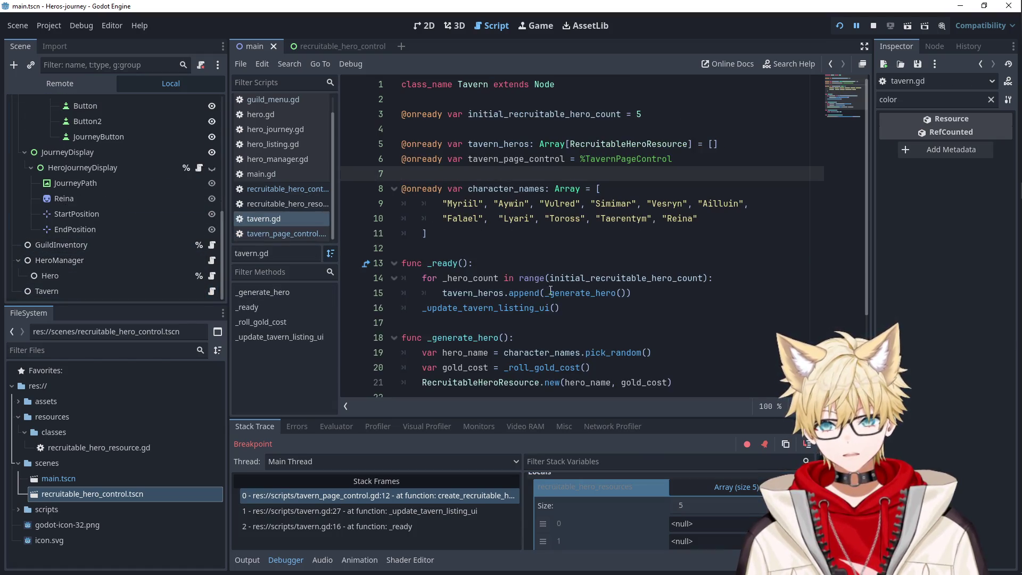
scroll(550, 290, down, 3)
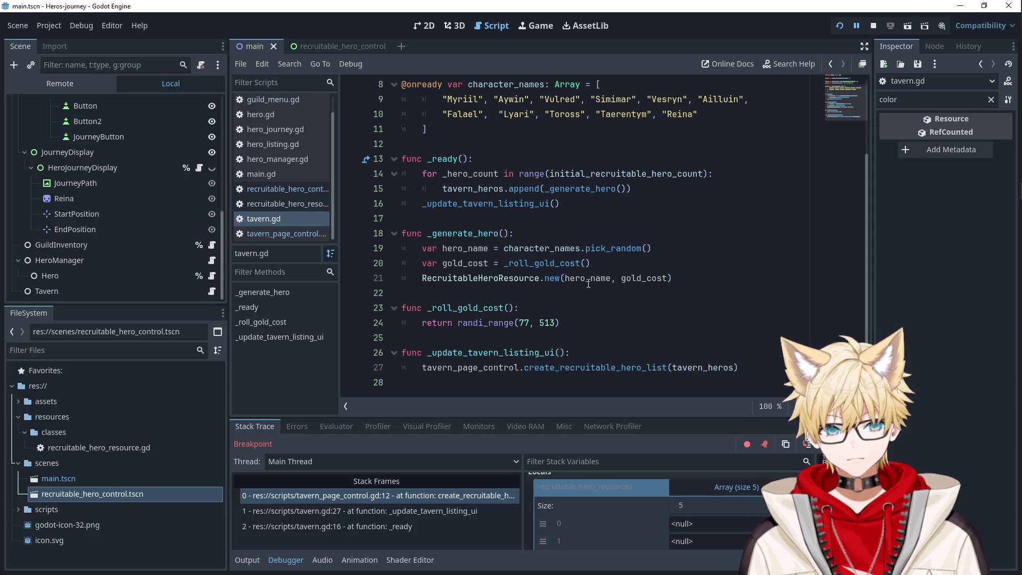
scroll(646, 262, up, 3)
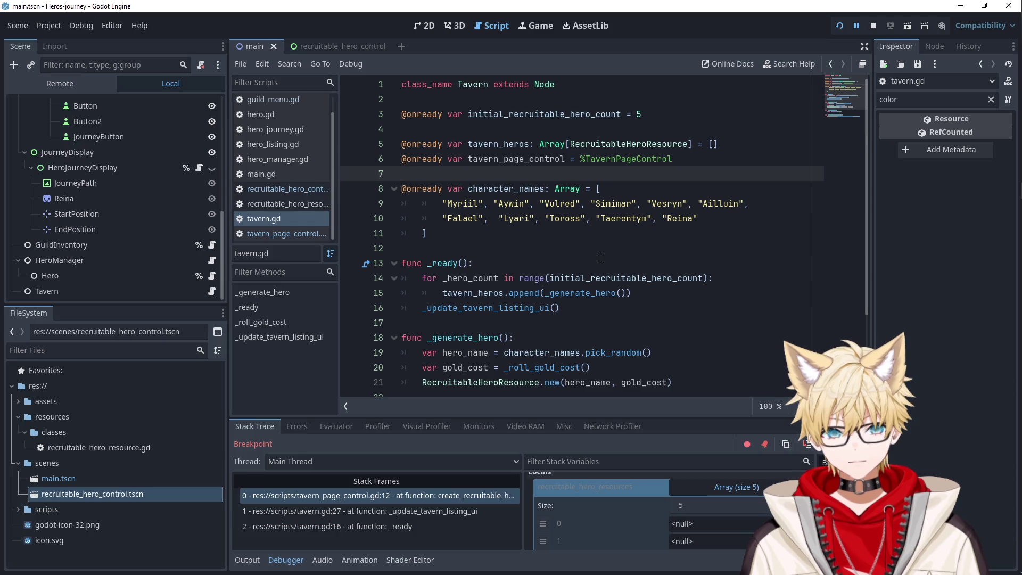
- Make line 21 of _generate_hero return the new RecruitableHeroResource and save tavern.gd
double_click(473, 293)
double_click(580, 293)
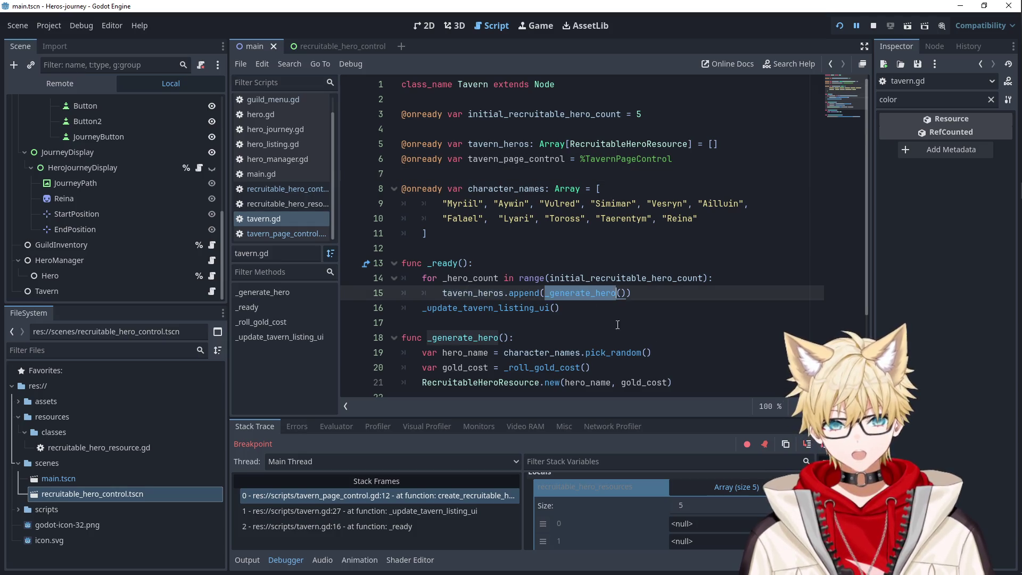
click(687, 380)
key(Return)
text(return)
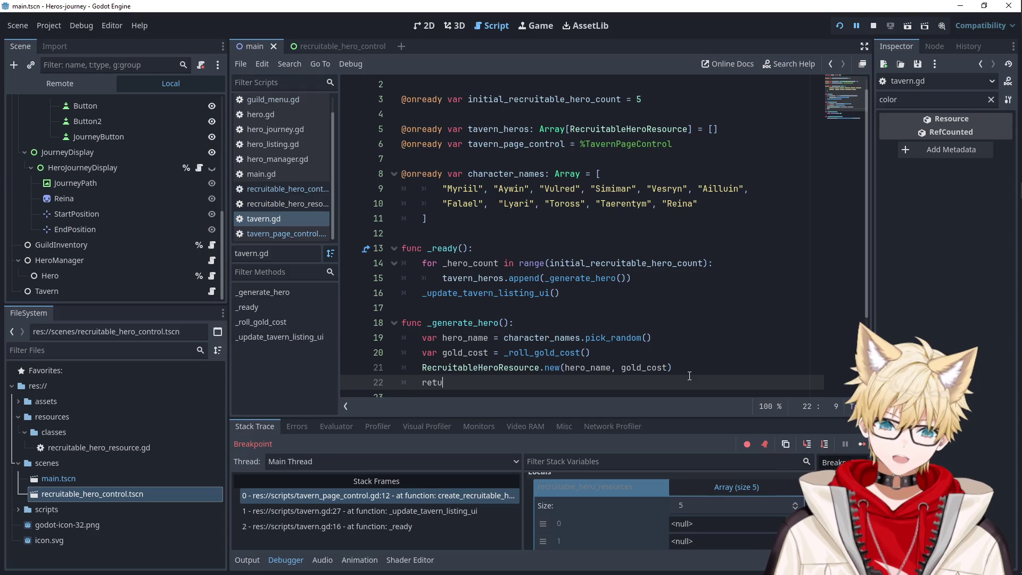
key(shift+Home)
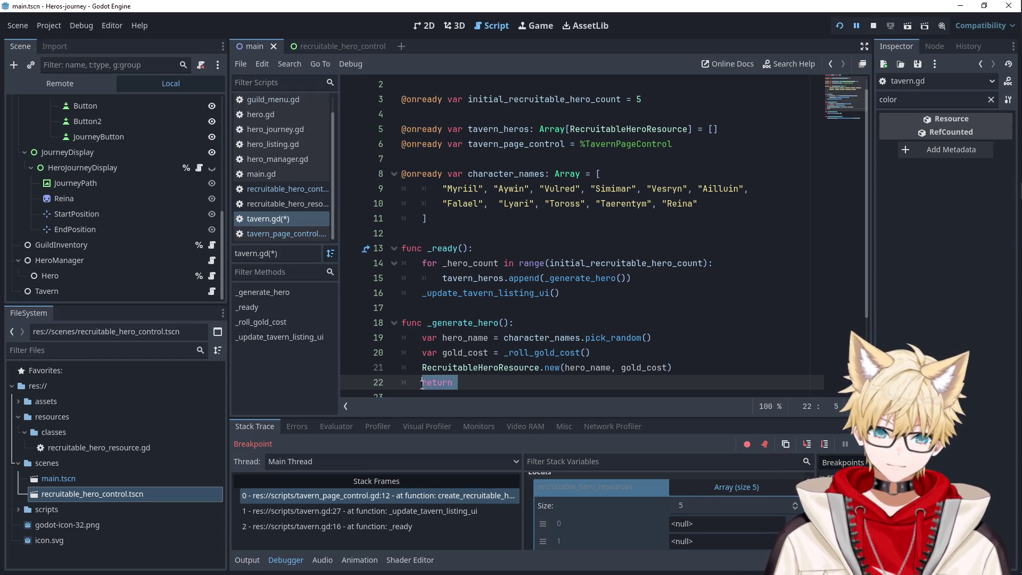
key(ctrl+x)
click(422, 368)
key(ctrl+v)
click(579, 320)
key(ctrl+s)
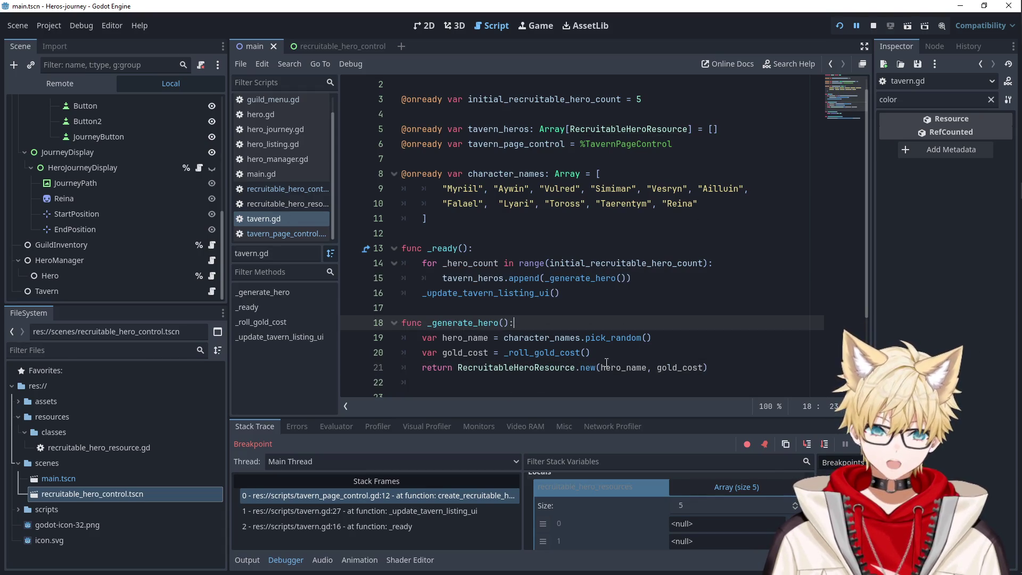
- Delete the empty line 22 and restart the game with the fix
scroll(479, 298, down, 2)
click(430, 278)
key(BackSpace)
key(BackSpace)
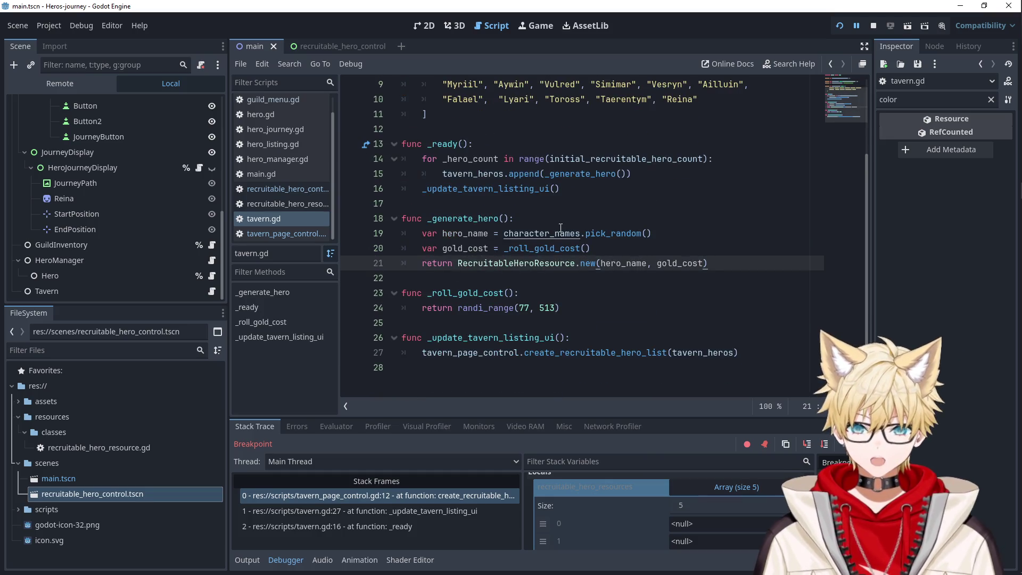
click(622, 177)
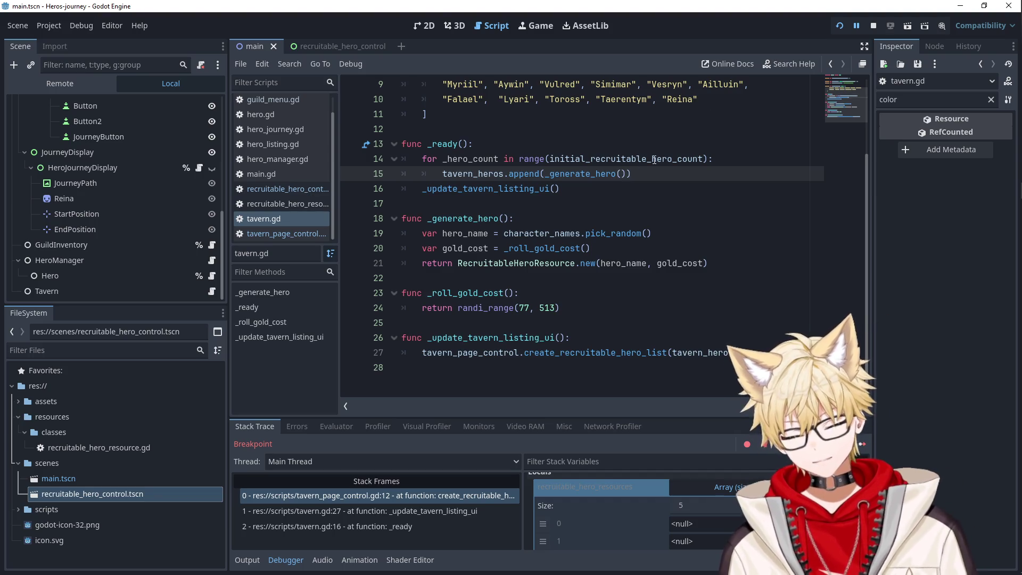
click(840, 27)
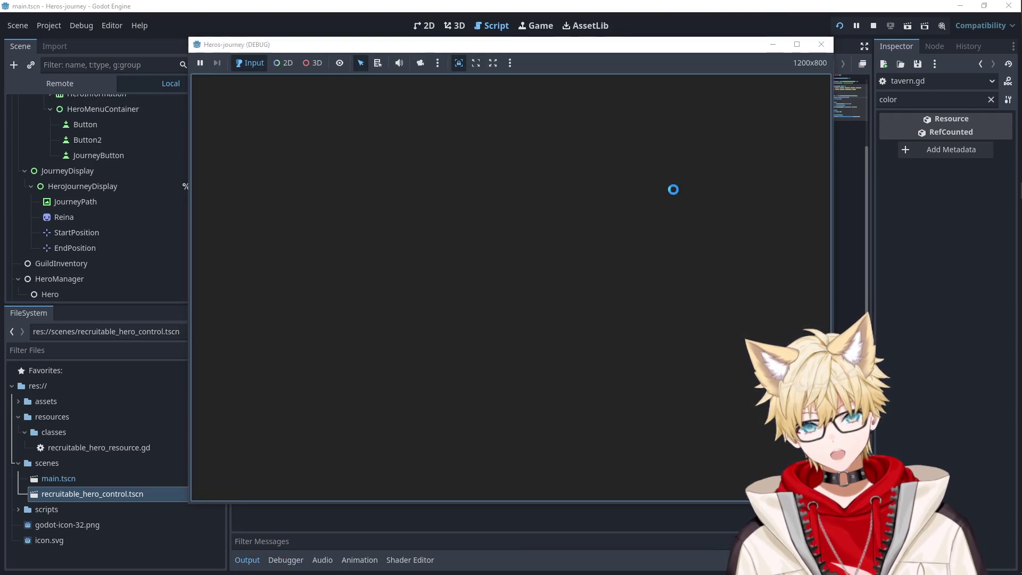
- Resume the game past the breakpoint and open the TavernPageControl script
scroll(624, 489, down, 5)
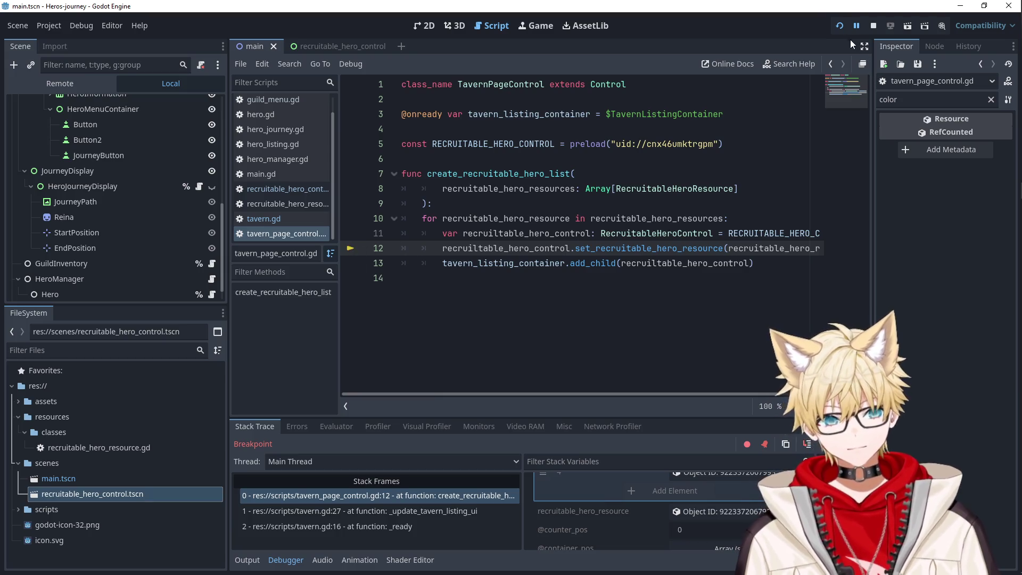
click(856, 25)
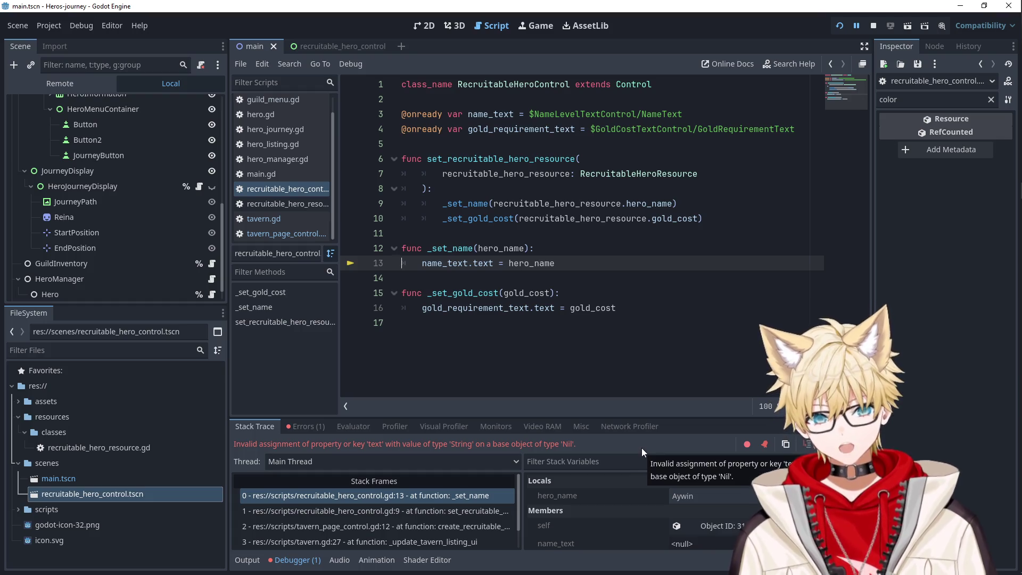
scroll(645, 509, down, 1)
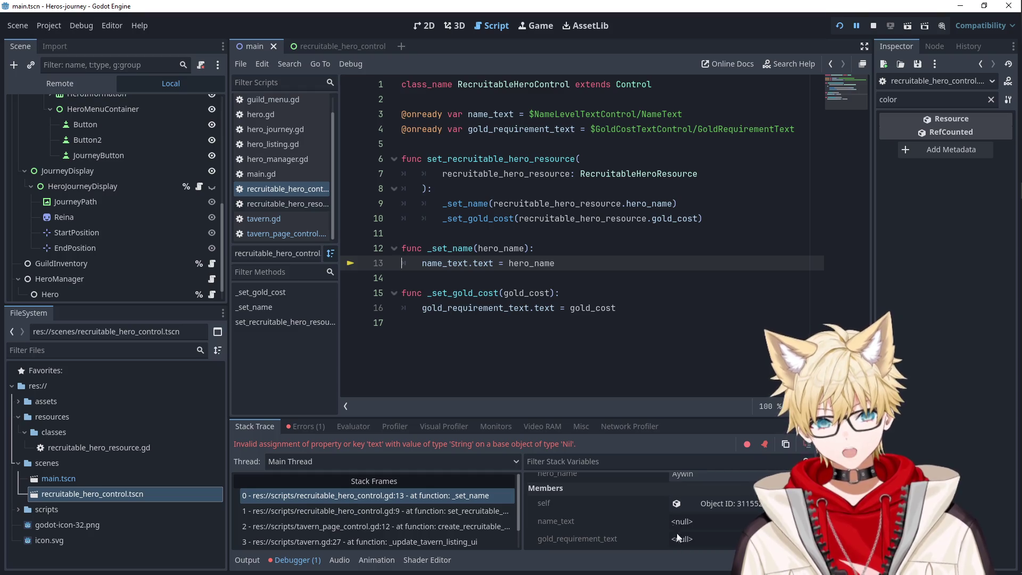
scroll(139, 204, up, 5)
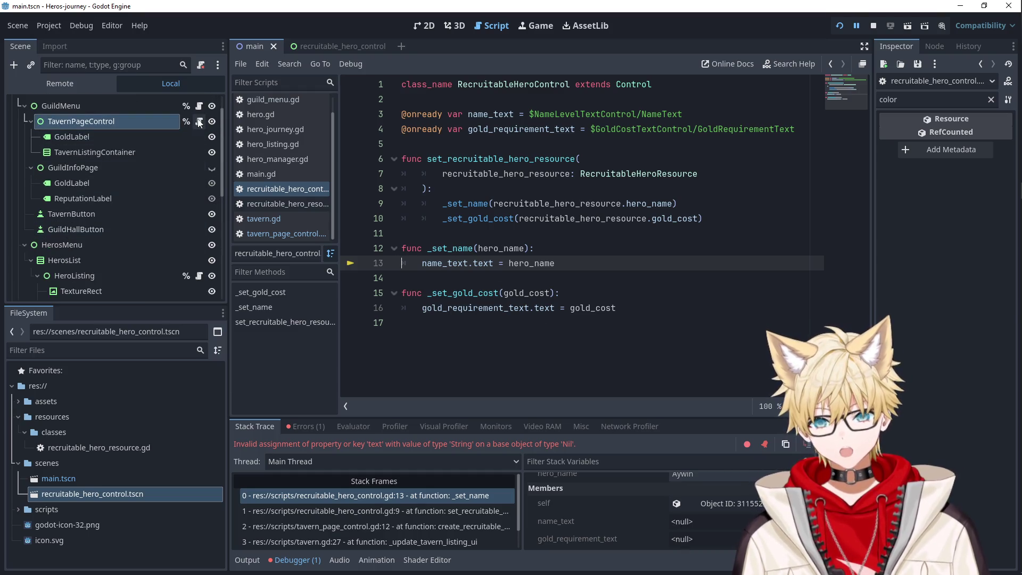
click(199, 121)
- Move the add_child line above the set_recruitable_hero_resource call and rerun the game
drag(754, 264, 443, 263)
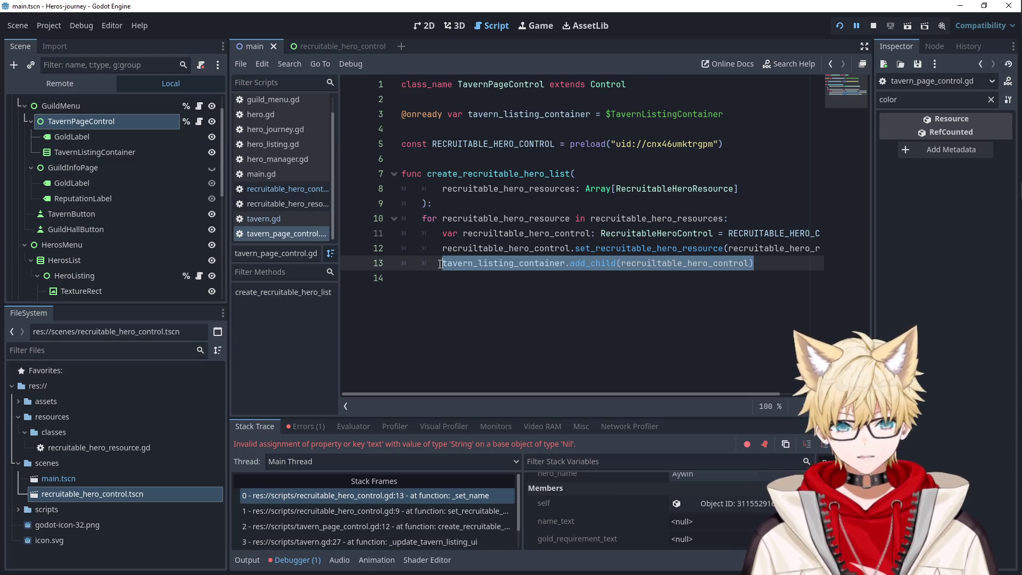
key(BackSpace)
key(ctrl+v)
key(Return)
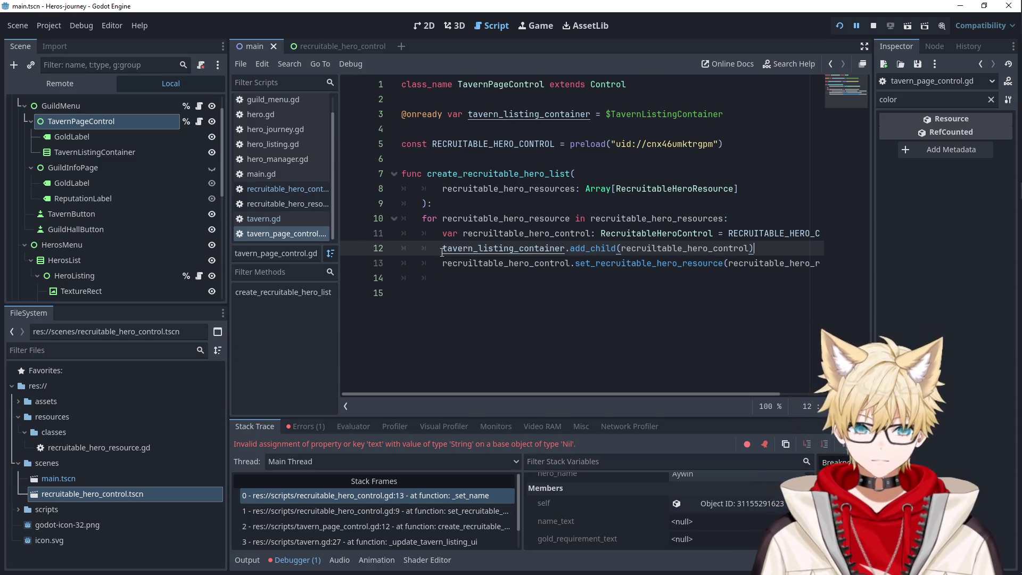
click(840, 26)
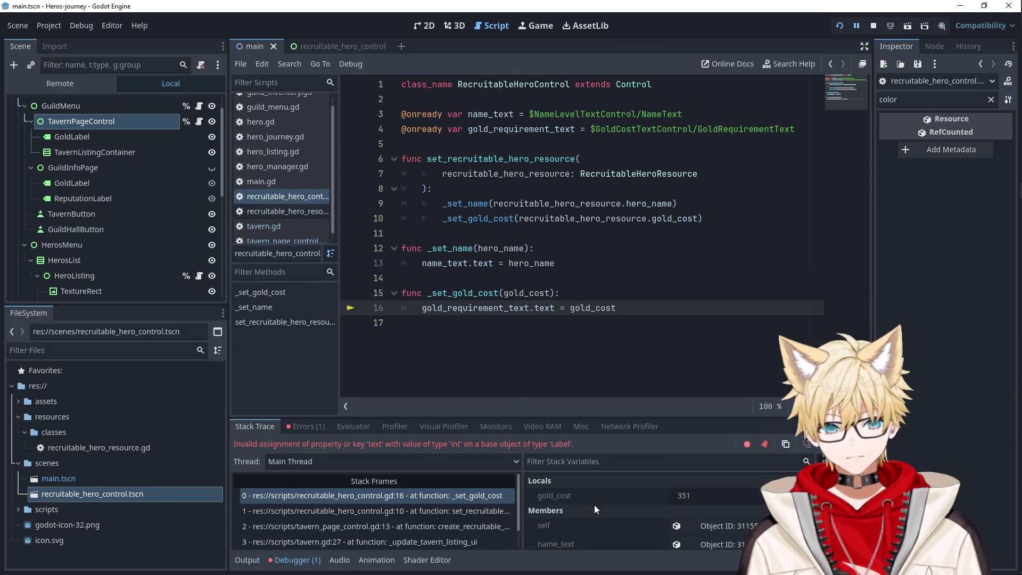
click(571, 308)
- Wrap gold_cost in str() on line 16, then rerun to confirm five Tavern heroes at 367 gold
text(str()
click(662, 311)
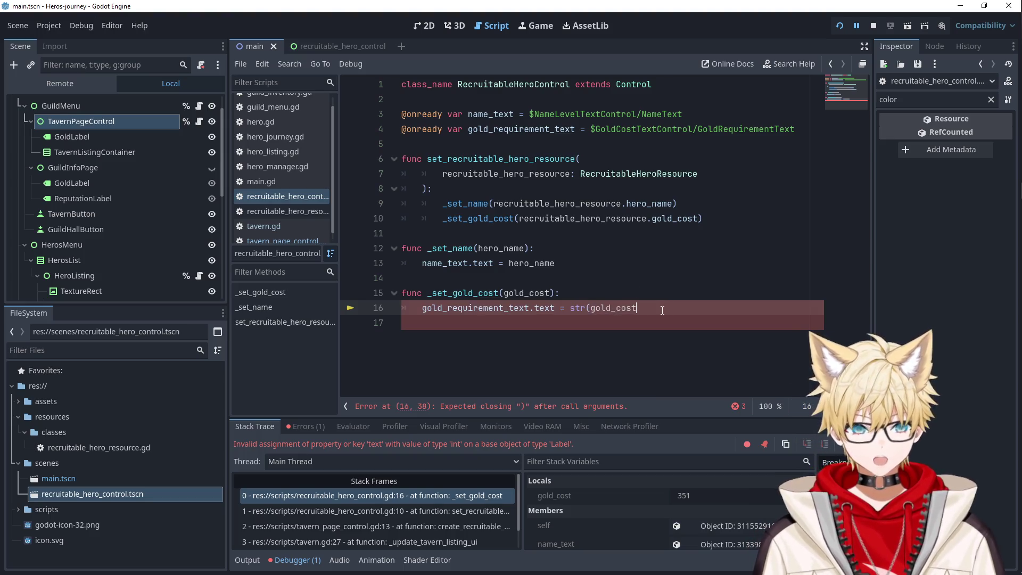
click(841, 26)
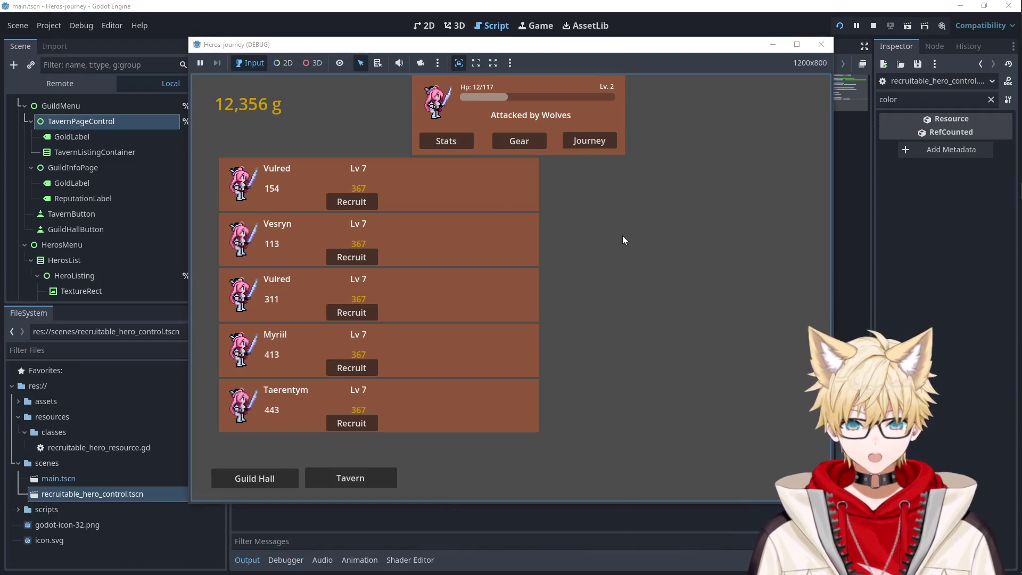
click(255, 478)
click(350, 478)
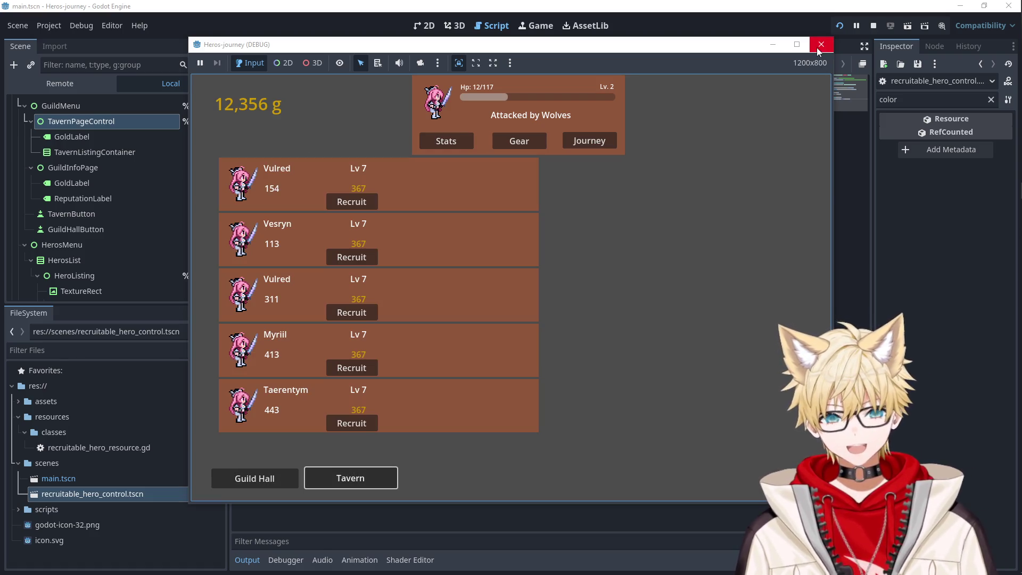
click(819, 50)
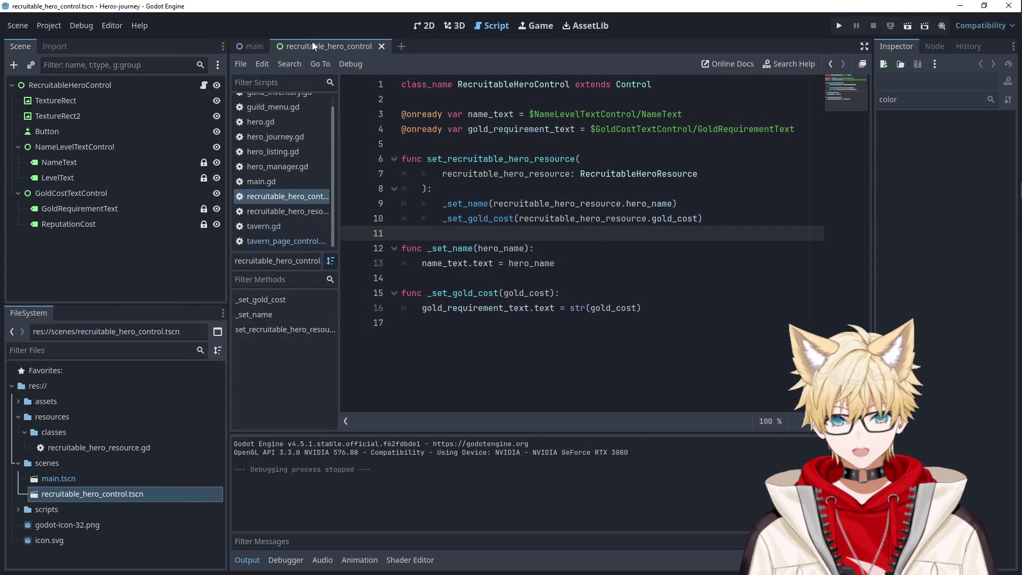
click(252, 46)
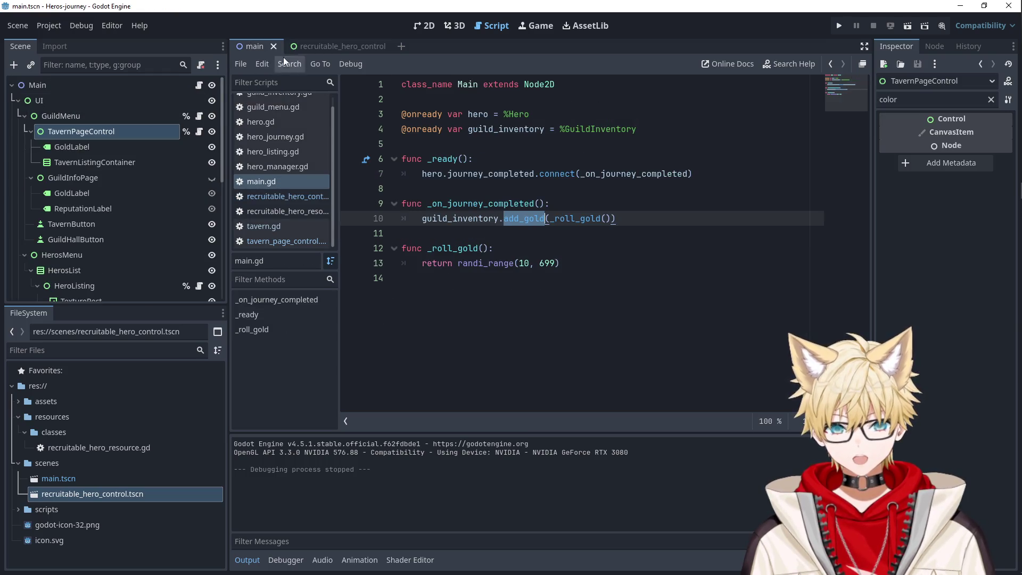
click(312, 46)
click(422, 27)
scroll(411, 185, down, 2)
drag(411, 185, 468, 306)
scroll(443, 232, up, 3)
click(443, 232)
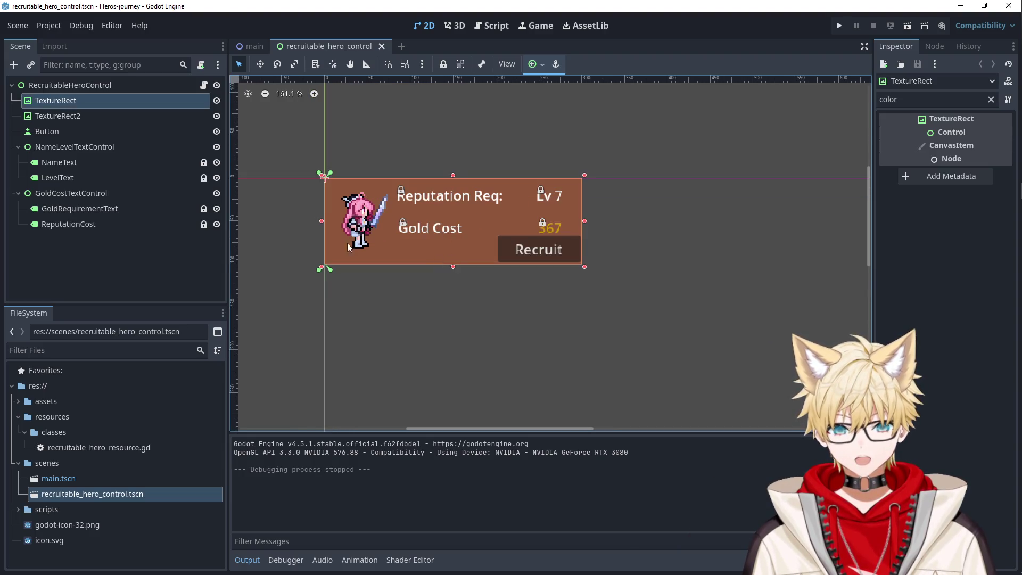
click(248, 46)
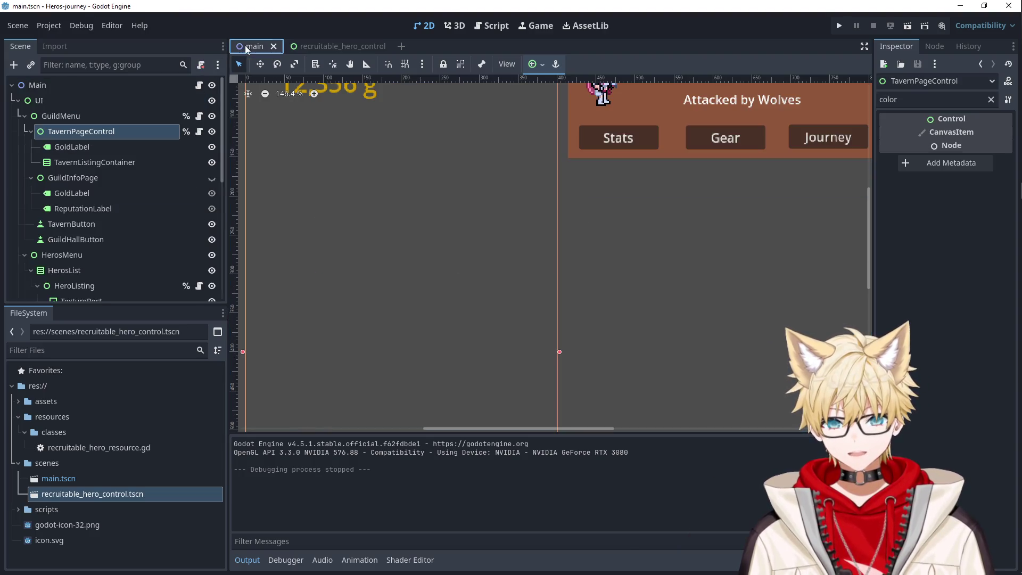
click(100, 146)
click(100, 161)
scroll(160, 213, down, 3)
scroll(220, 224, up, 3)
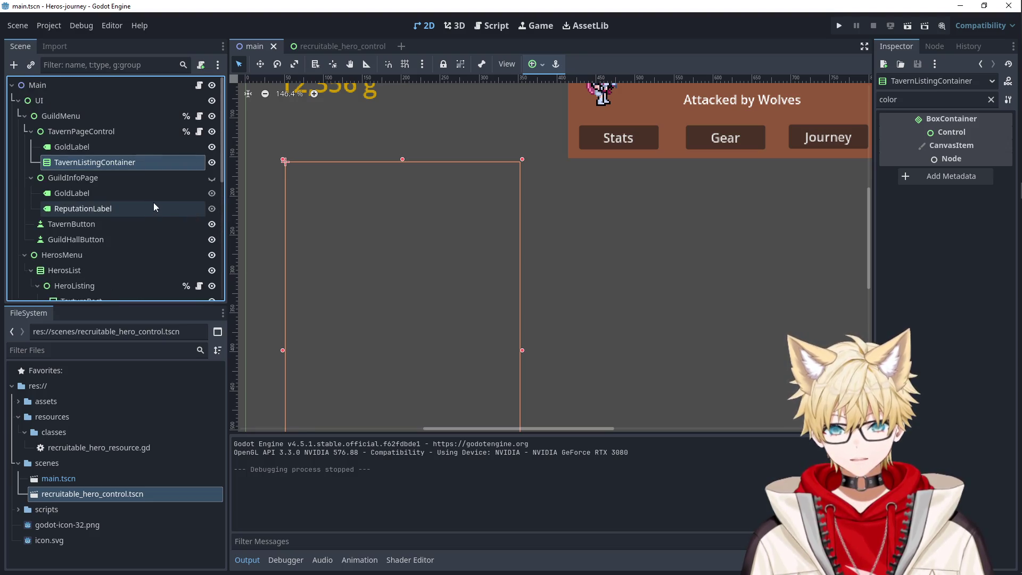
scroll(439, 192, down, 3)
scroll(438, 196, down, 2)
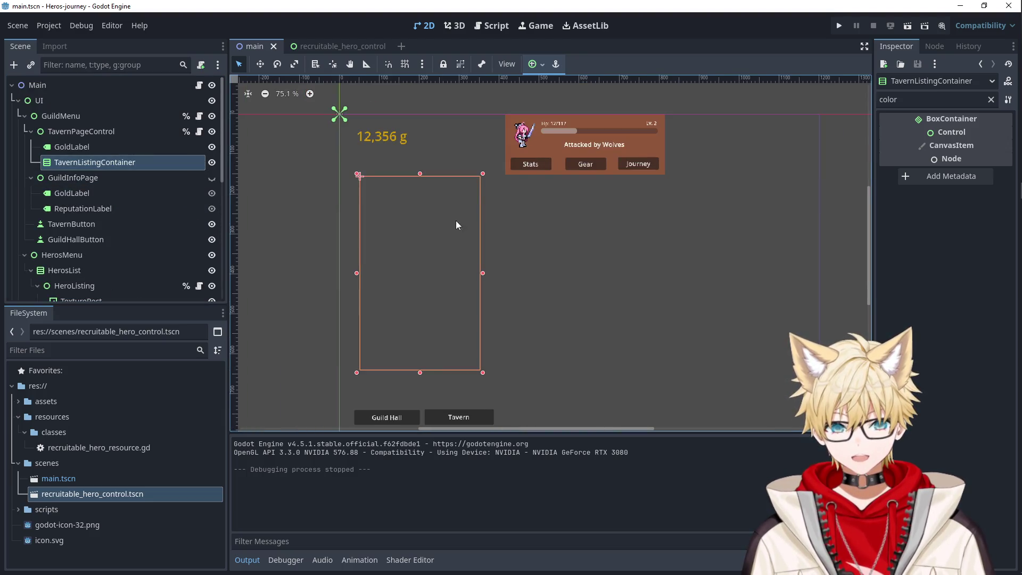
click(990, 99)
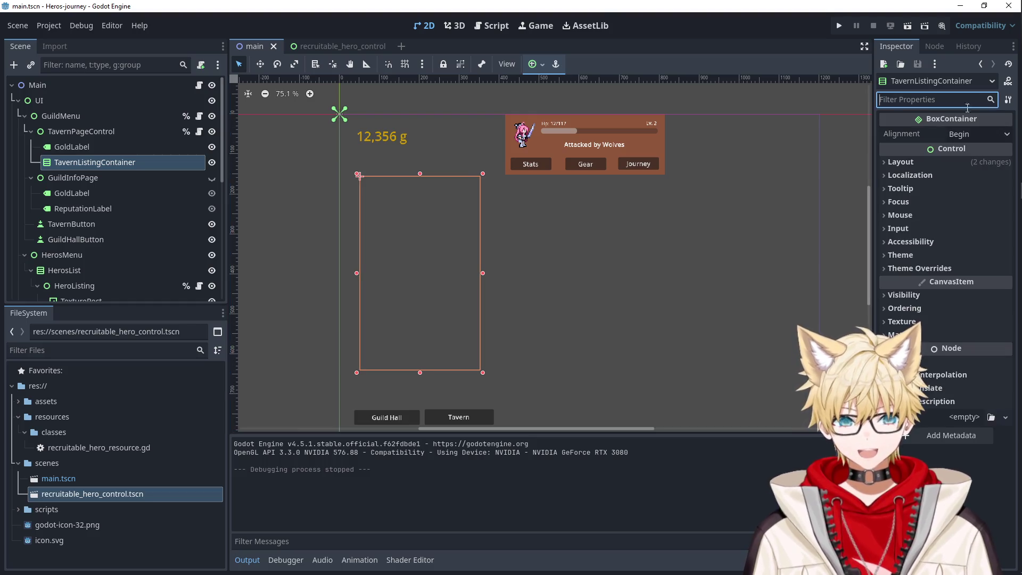
scroll(442, 220, up, 2)
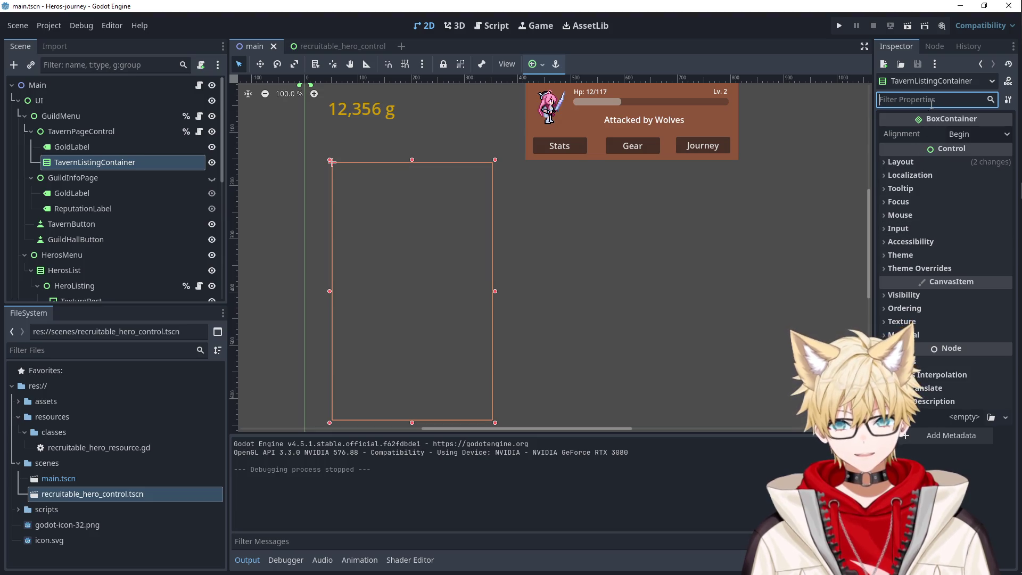
click(319, 45)
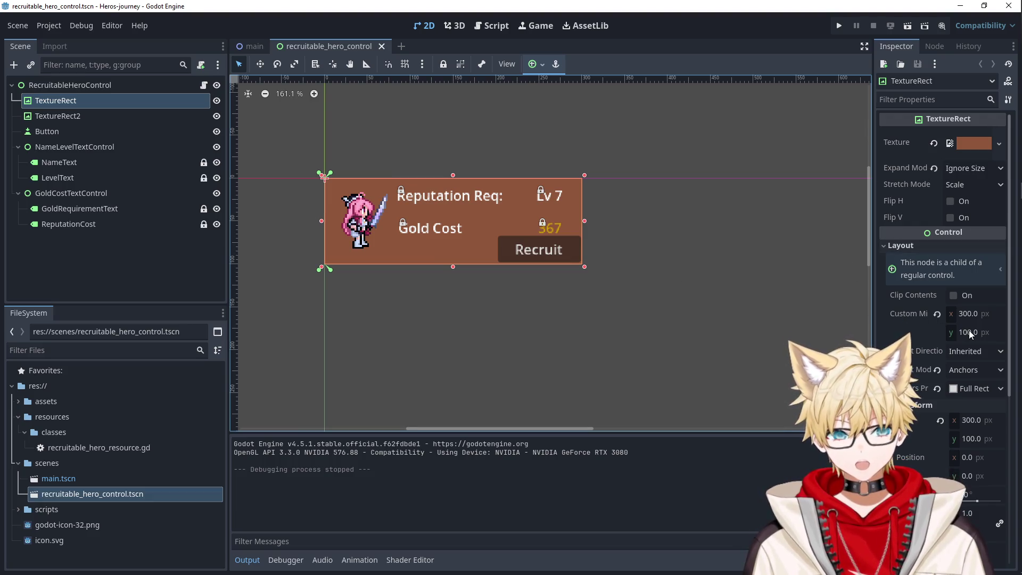
scroll(965, 369, down, 2)
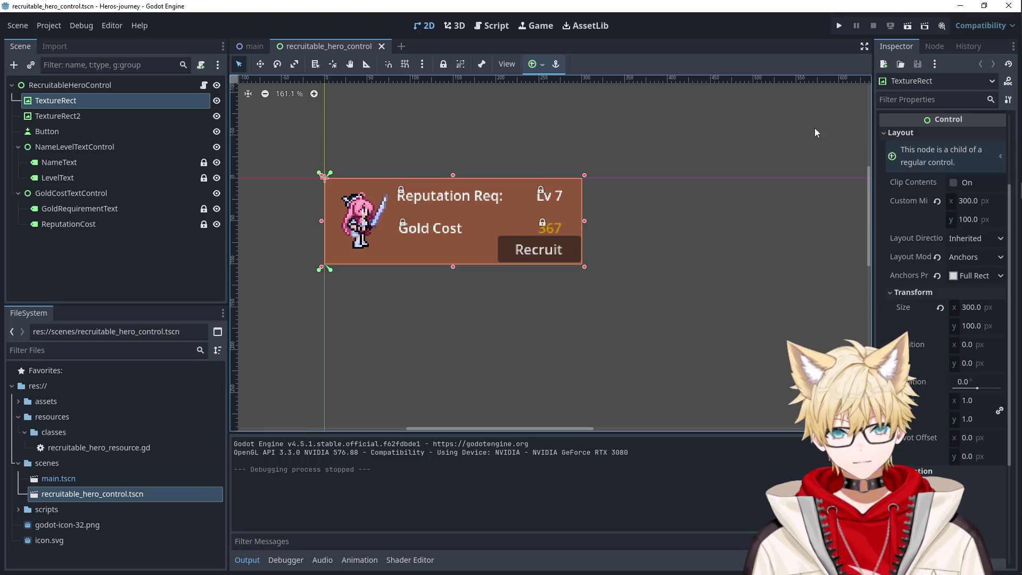
click(839, 26)
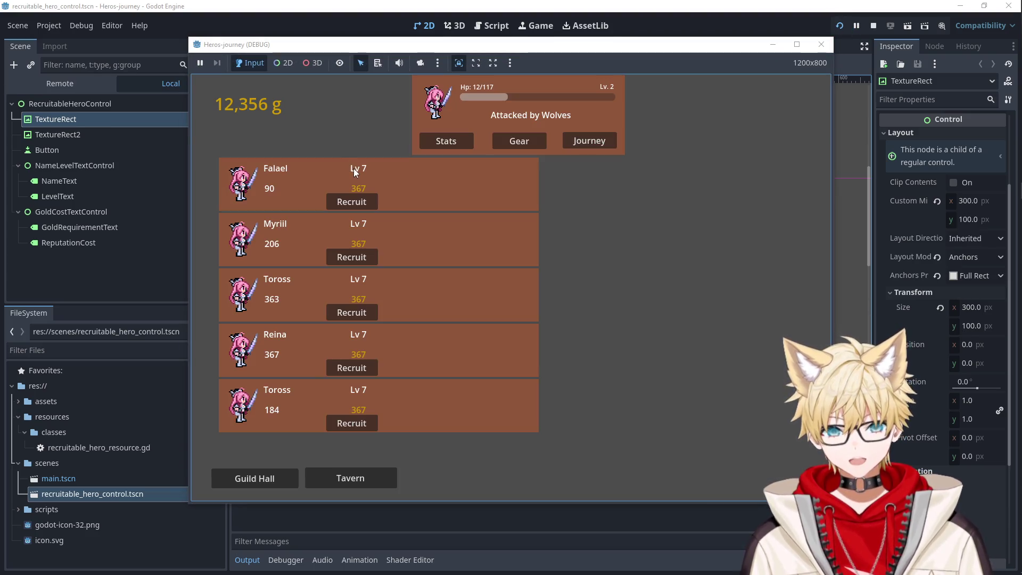
click(66, 88)
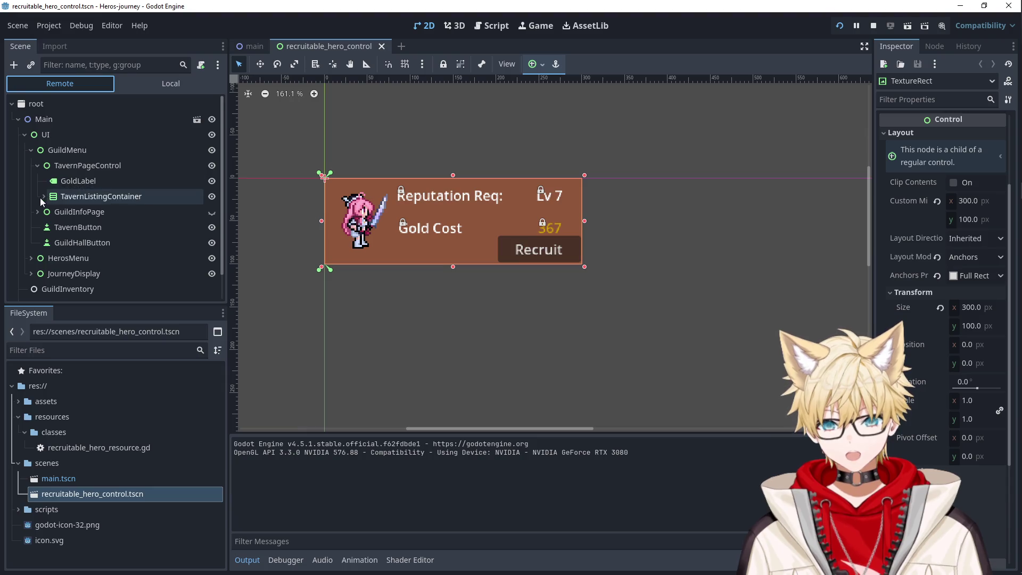
click(78, 227)
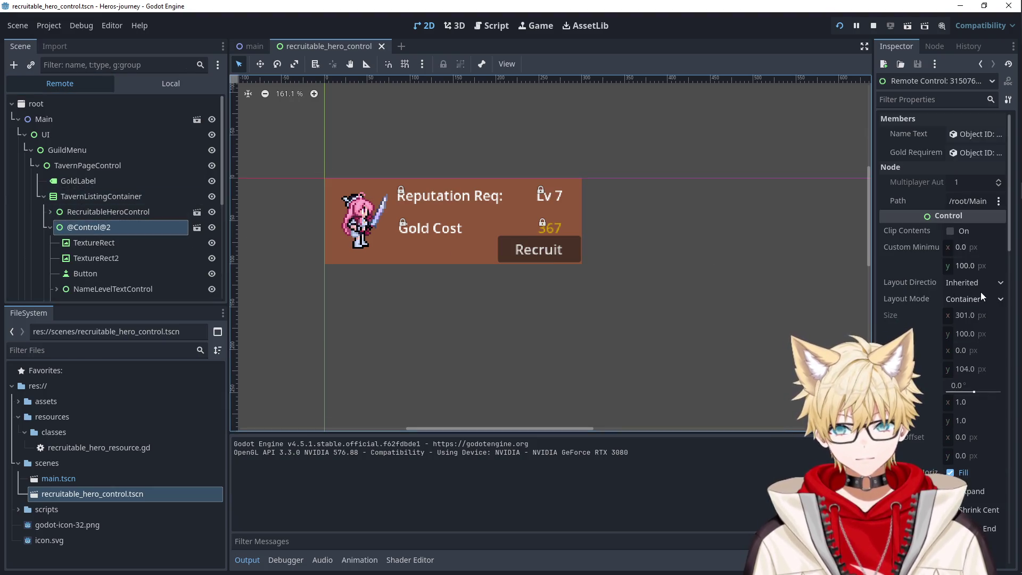
click(103, 208)
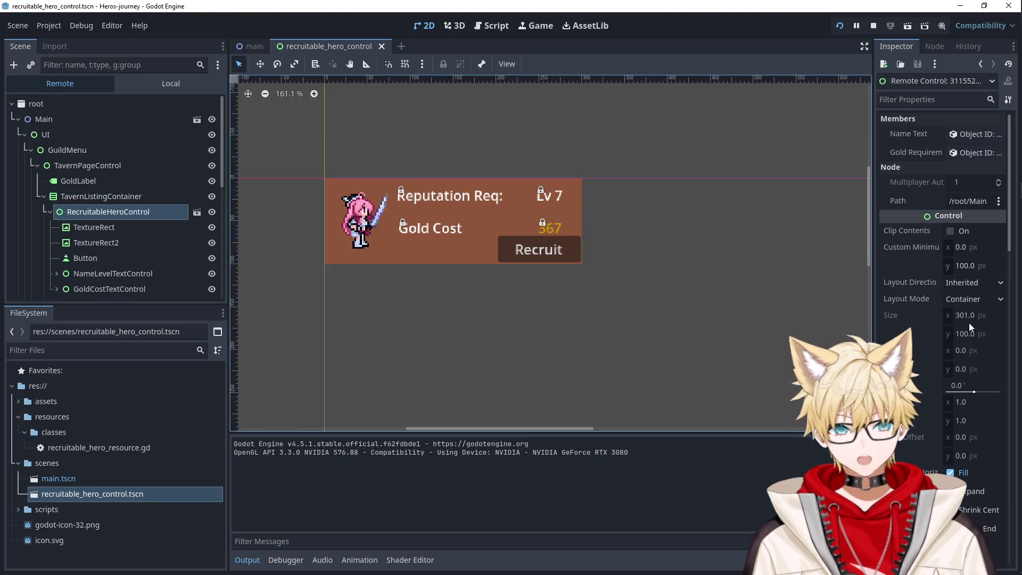
click(475, 250)
drag(580, 223, 649, 221)
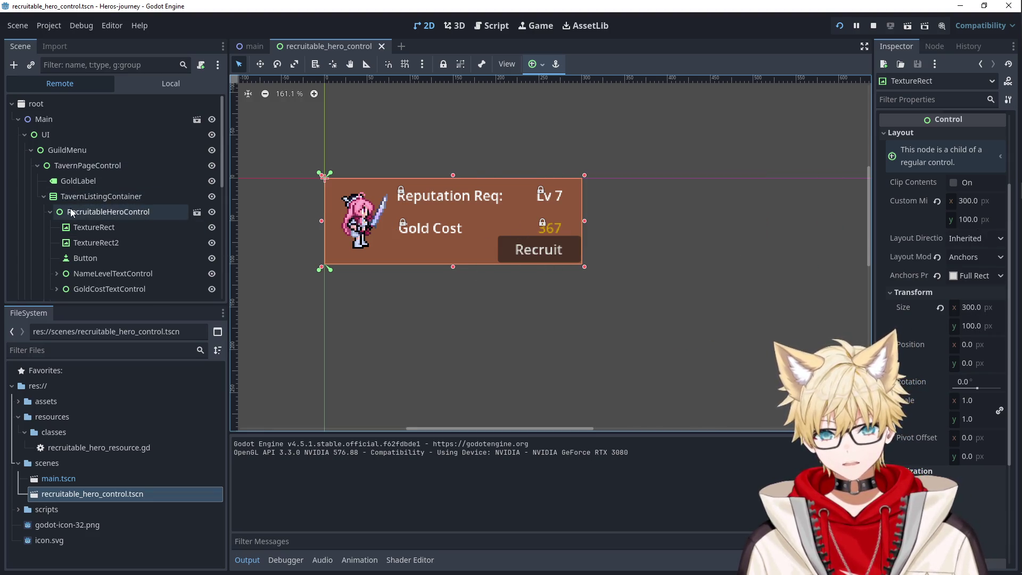
click(152, 213)
scroll(954, 349, down, 3)
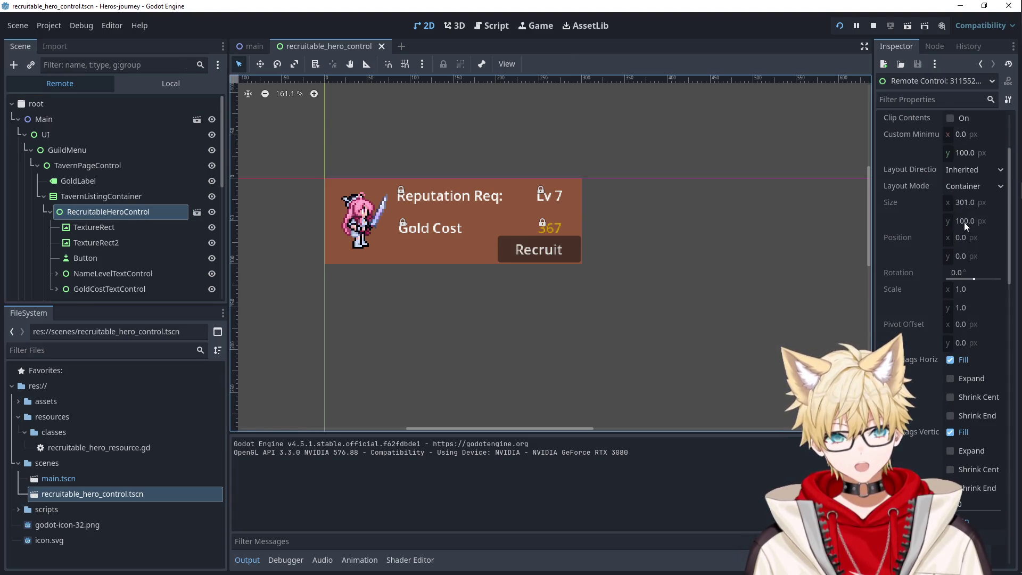
click(456, 25)
click(492, 26)
click(425, 26)
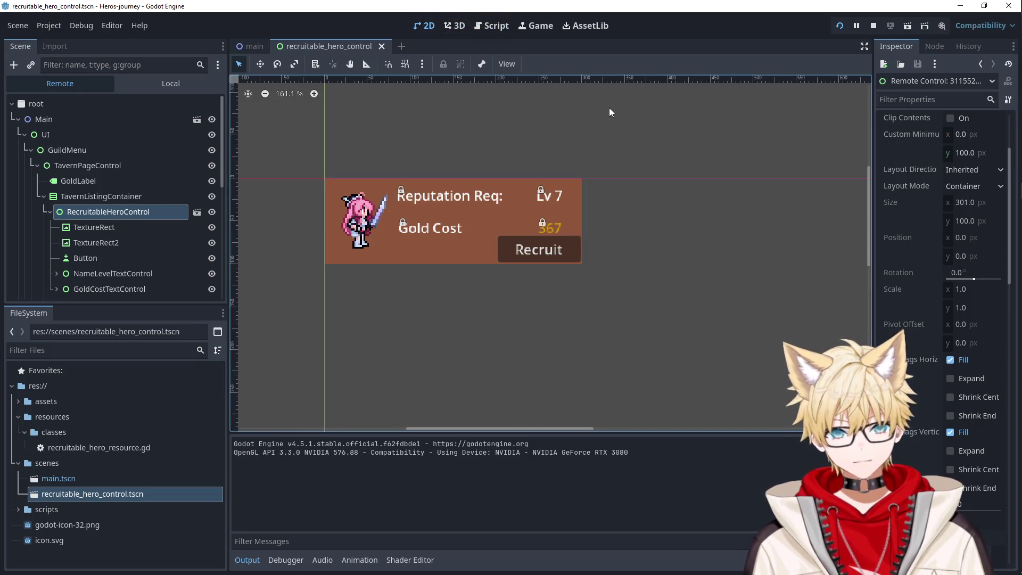
key(alt+Tab)
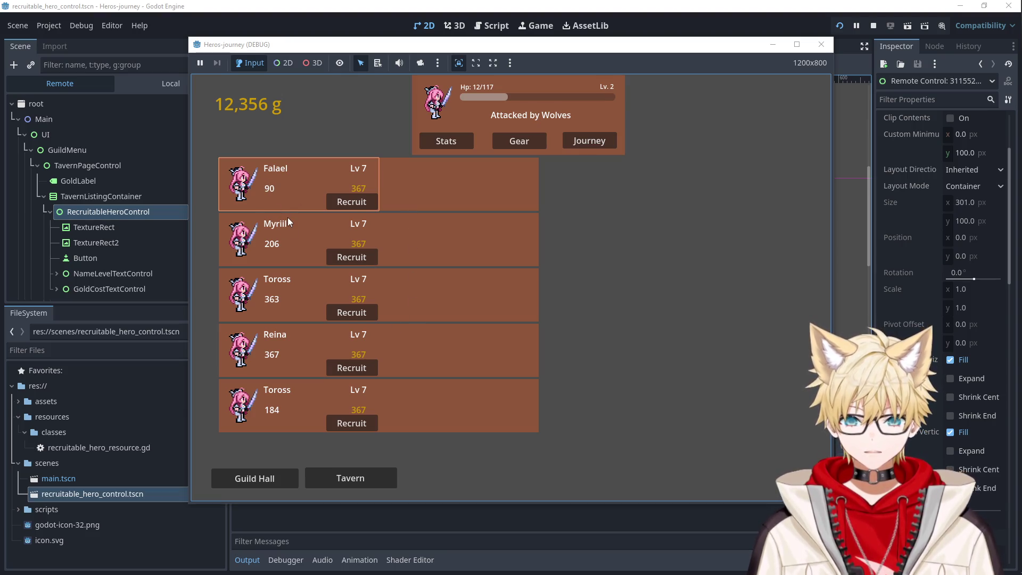
click(820, 45)
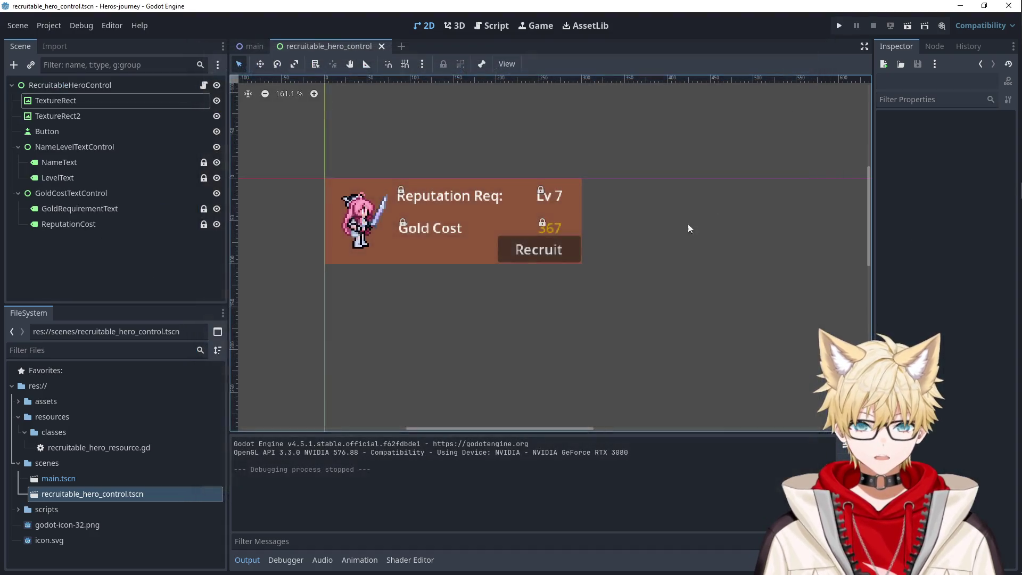
- Delete the card's background TextureRect node, keeping the portrait TextureRect2
click(100, 120)
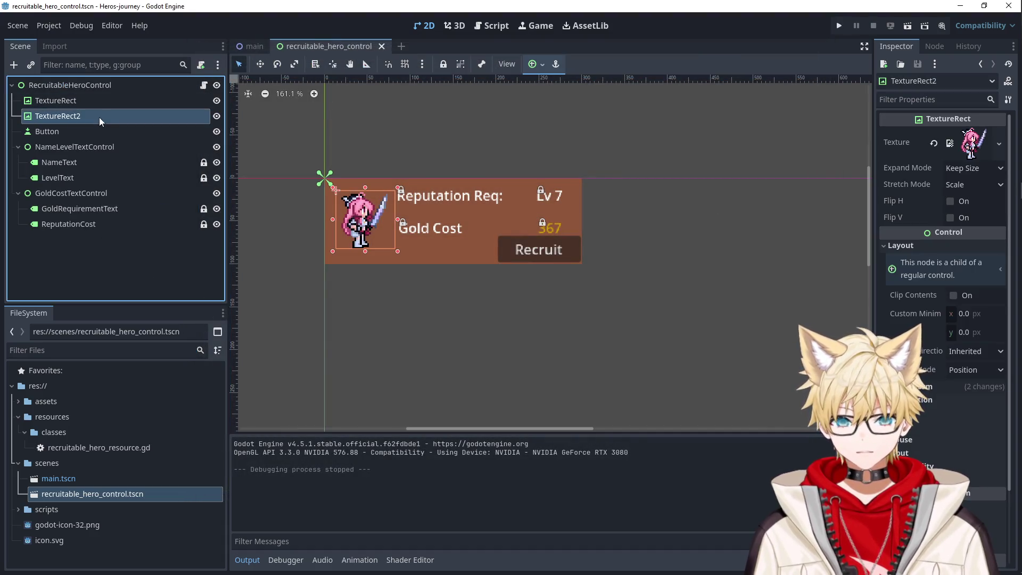
click(97, 106)
click(92, 116)
click(87, 101)
click(89, 116)
click(91, 101)
key(Delete)
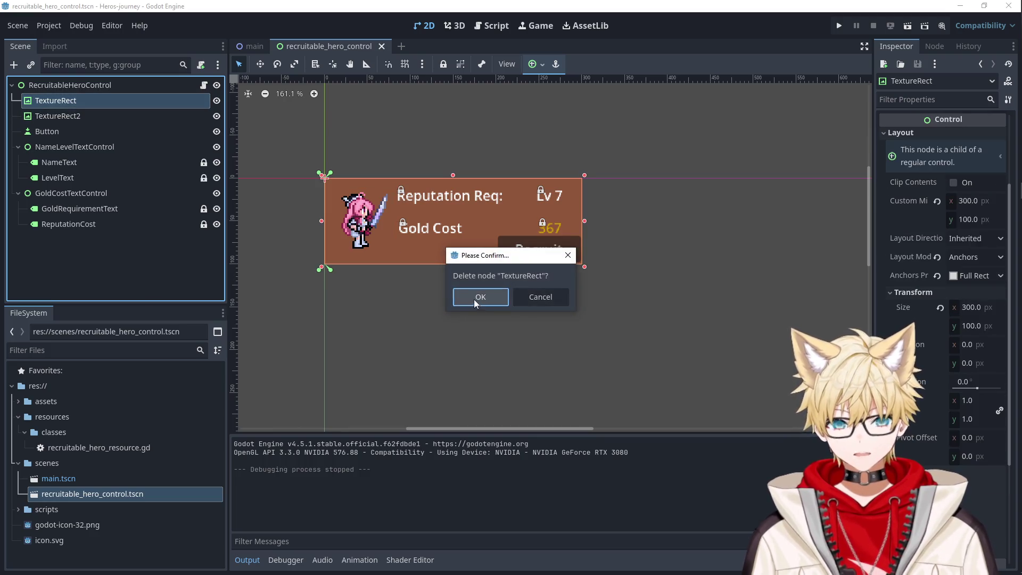
click(475, 298)
- Run the game to inspect the hero cards without backgrounds, then stop it
click(846, 26)
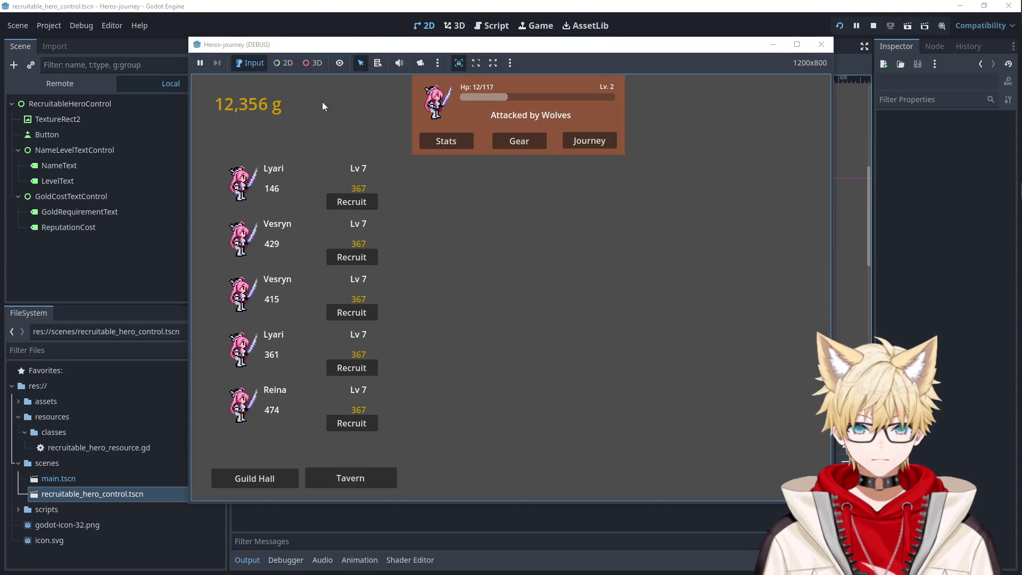
click(362, 63)
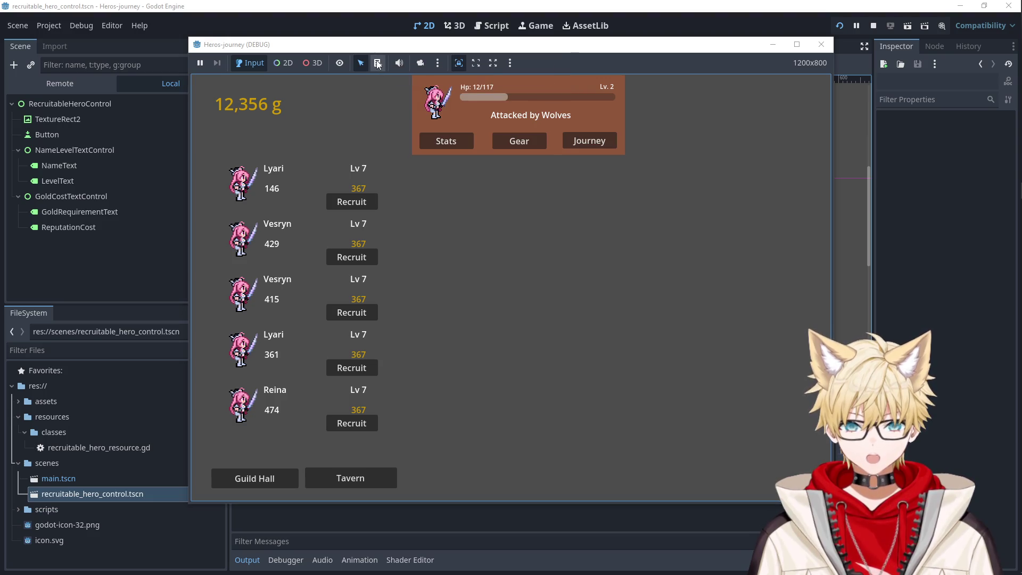
click(377, 64)
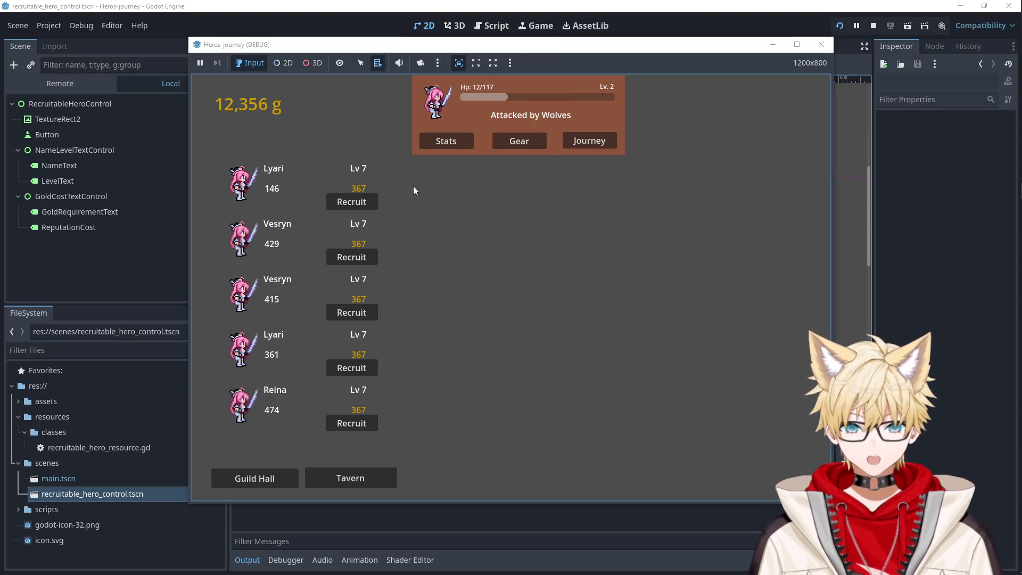
click(821, 44)
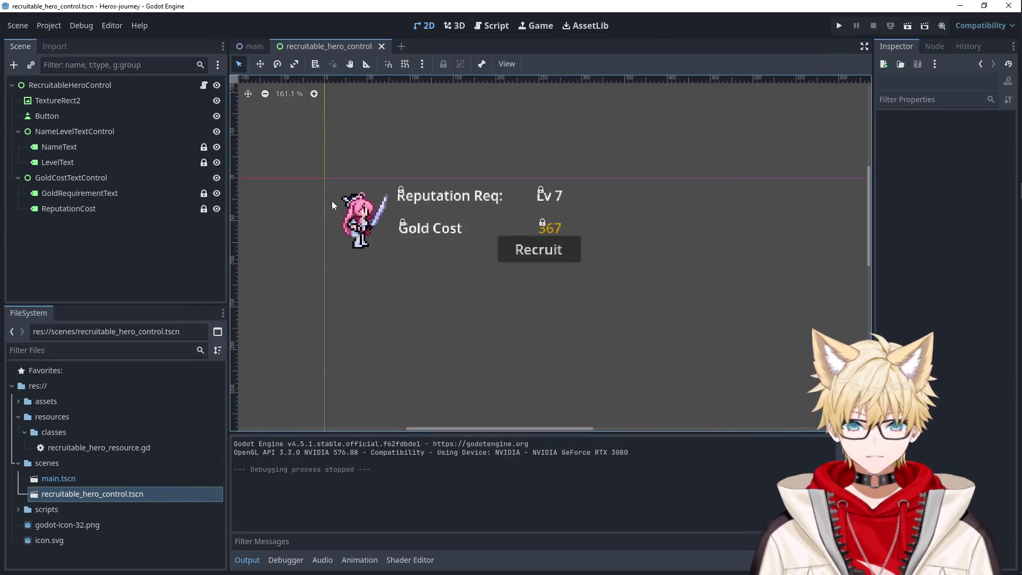
- Undo the deletion to restore the brown background TextureRect
key(ctrl+z)
click(138, 100)
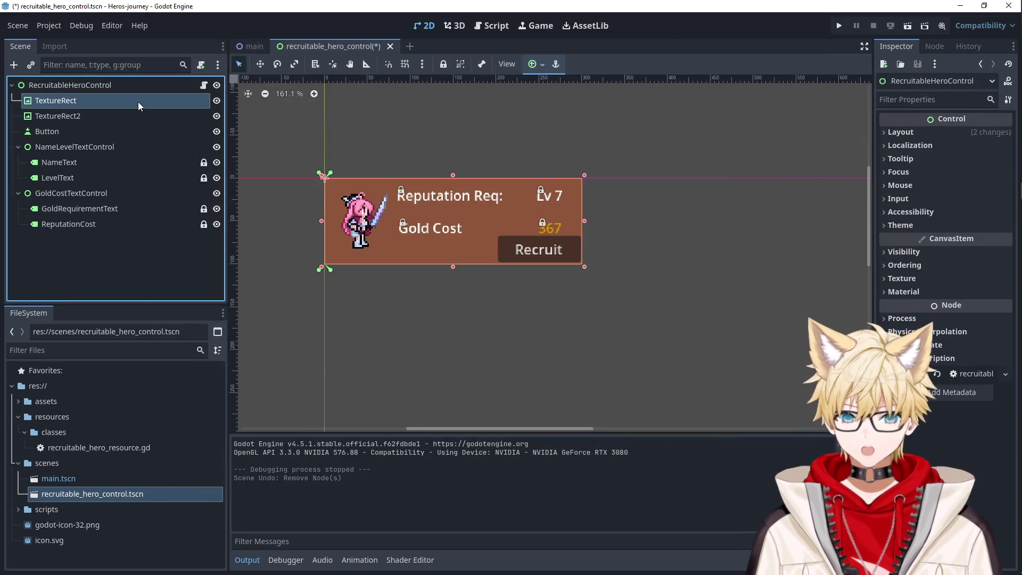
click(130, 116)
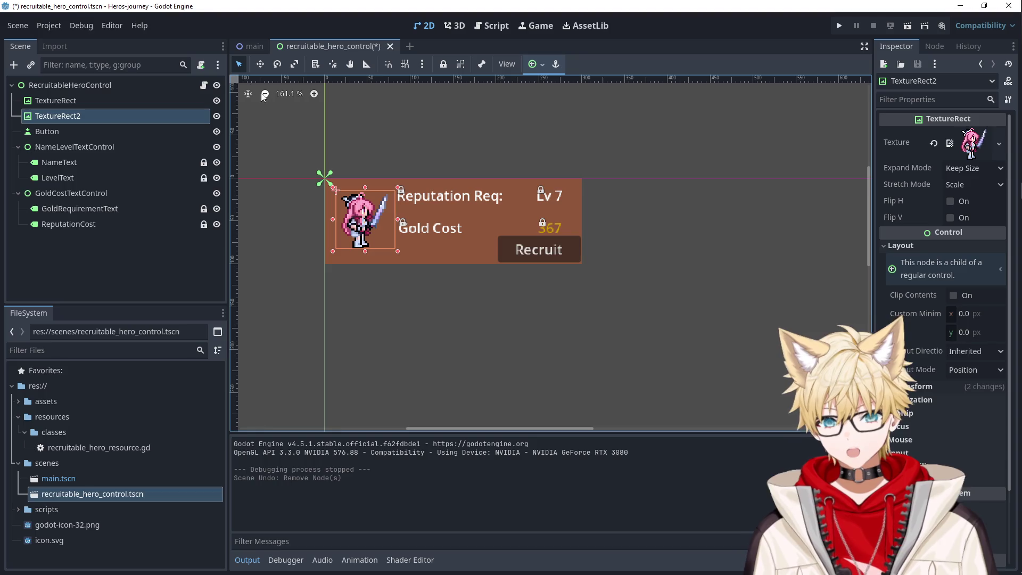
click(48, 31)
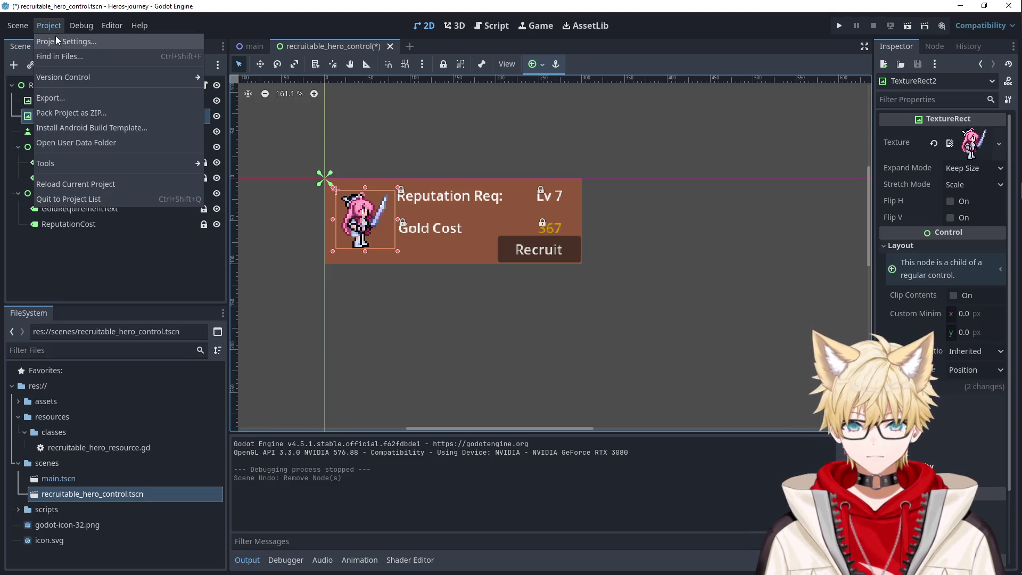
click(56, 38)
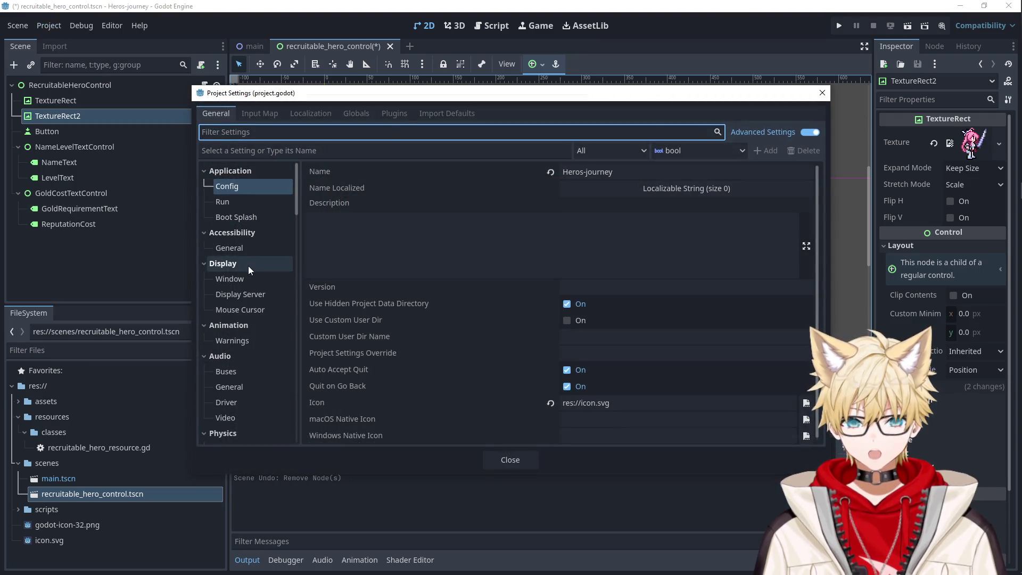
click(255, 280)
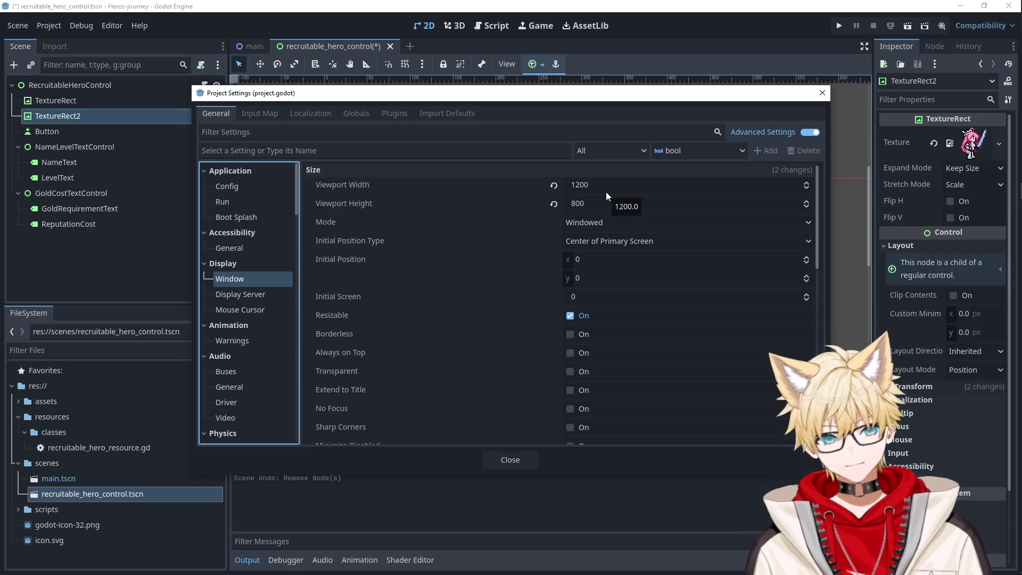
click(823, 93)
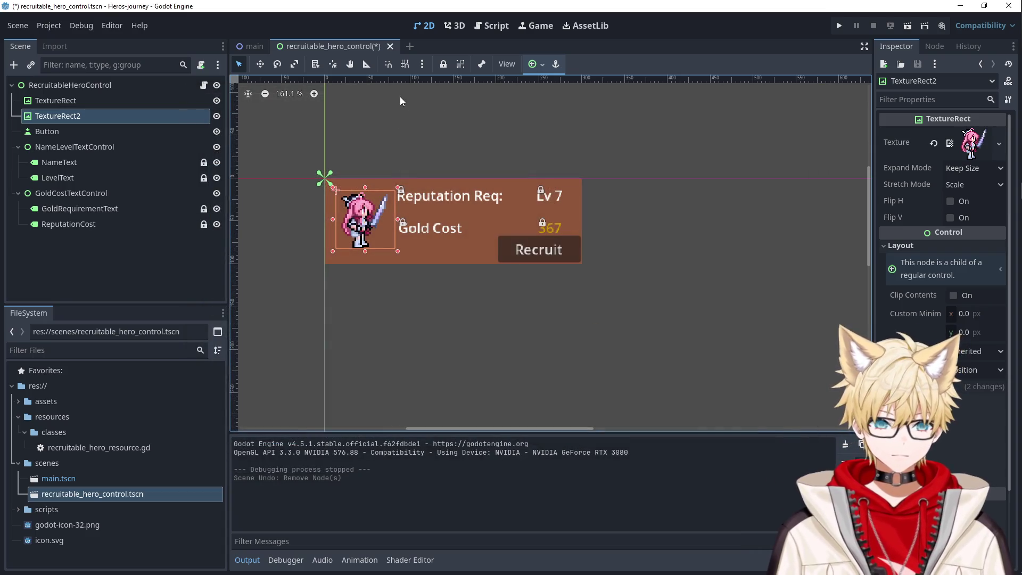
click(155, 85)
- Inspect the main scene's hero listing nodes, then test-run to see Simimar, Vesryn, Myriil, Toross and Ailluin
click(238, 50)
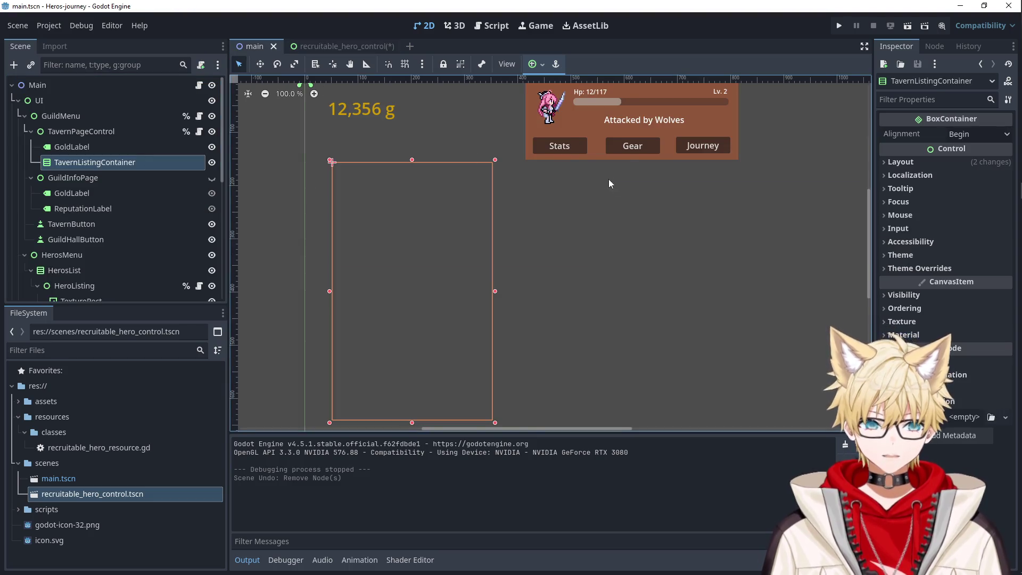
scroll(617, 180, down, 3)
scroll(617, 186, up, 4)
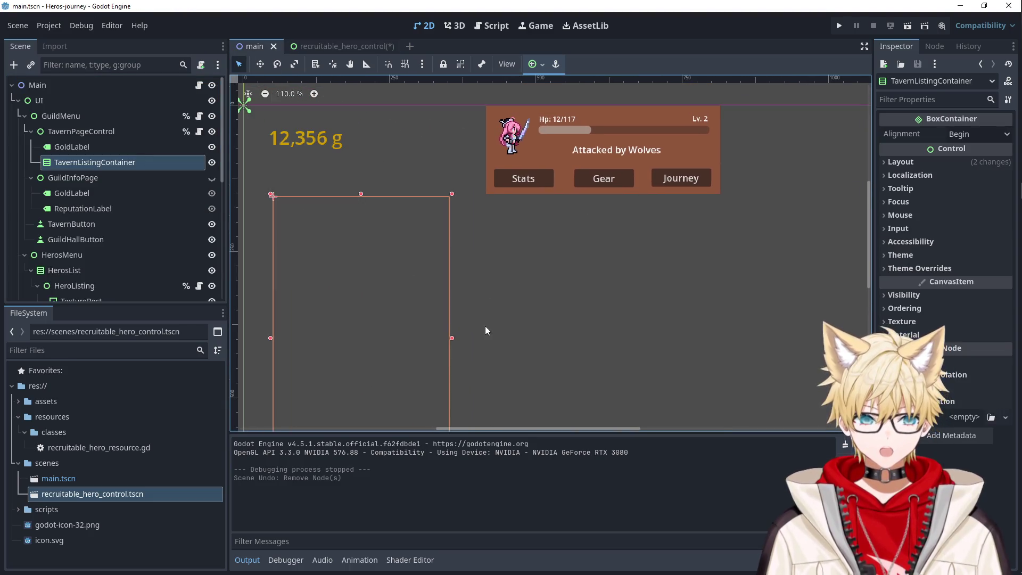
click(535, 152)
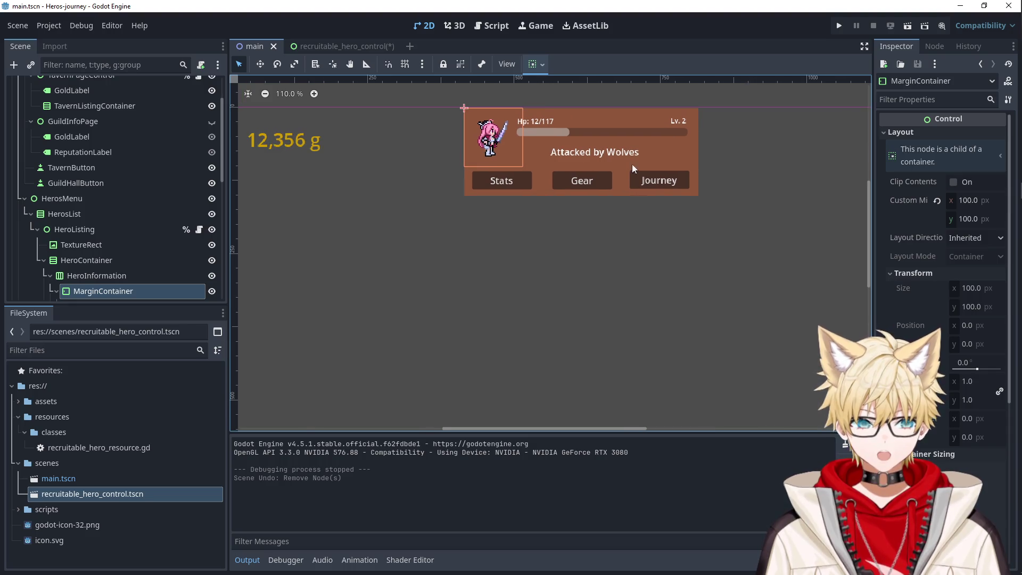
click(667, 152)
click(637, 190)
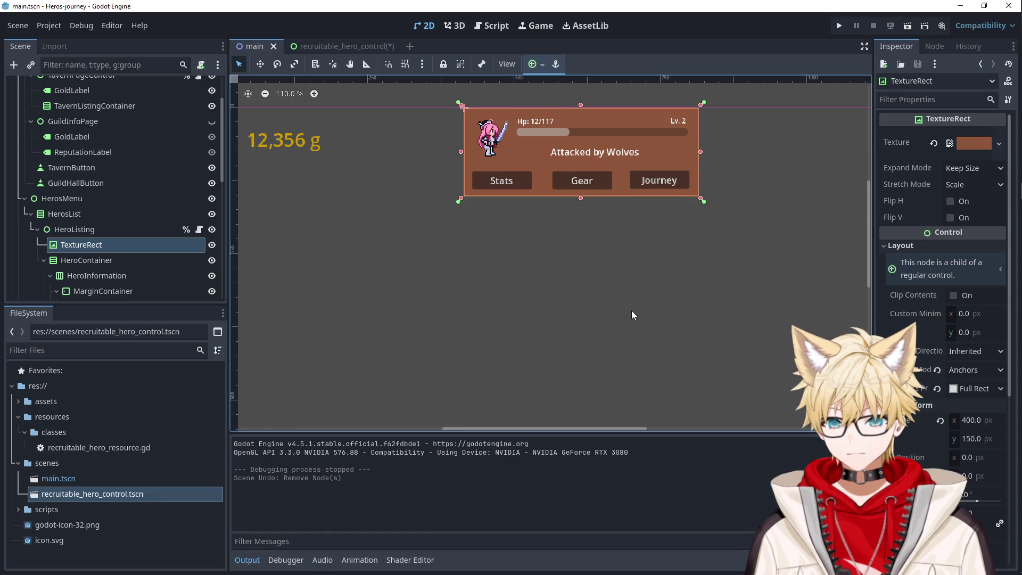
click(489, 149)
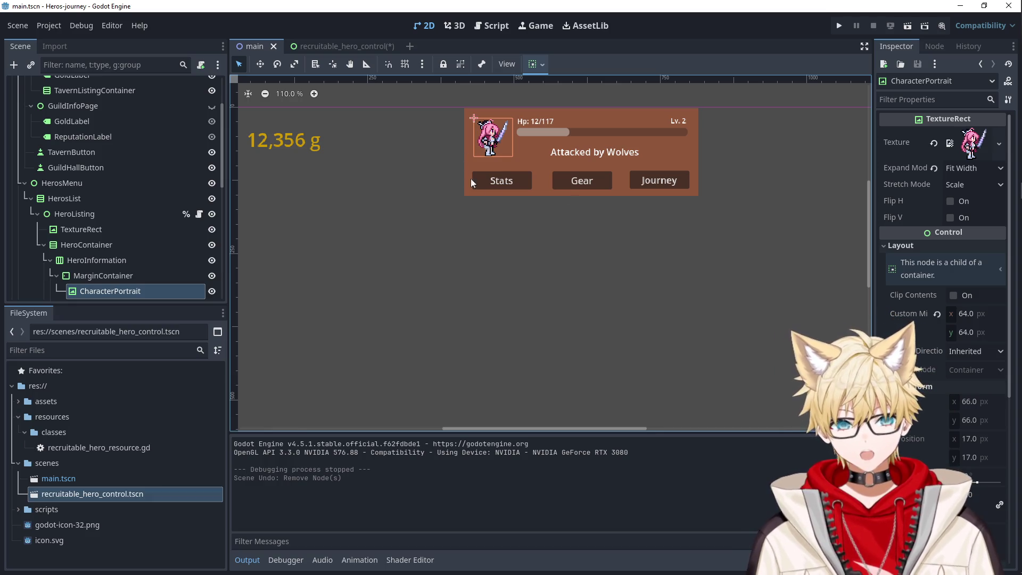
click(842, 26)
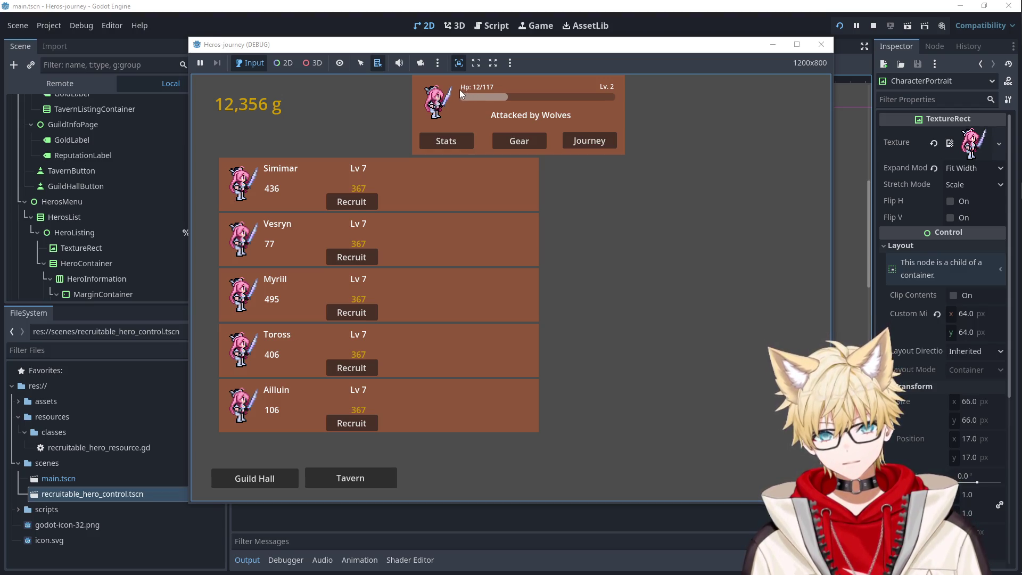
key(F8)
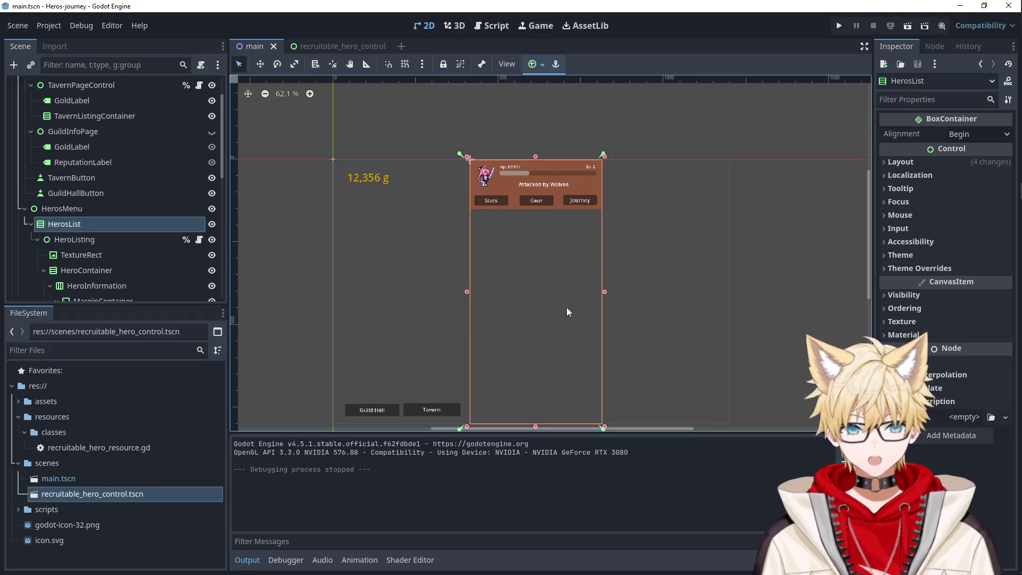
click(694, 252)
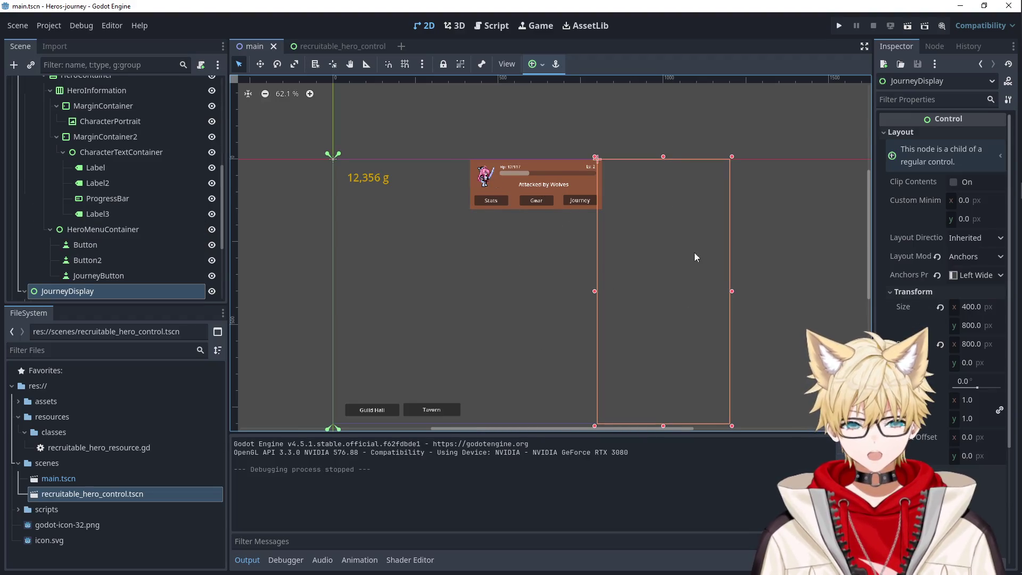
click(594, 292)
click(442, 188)
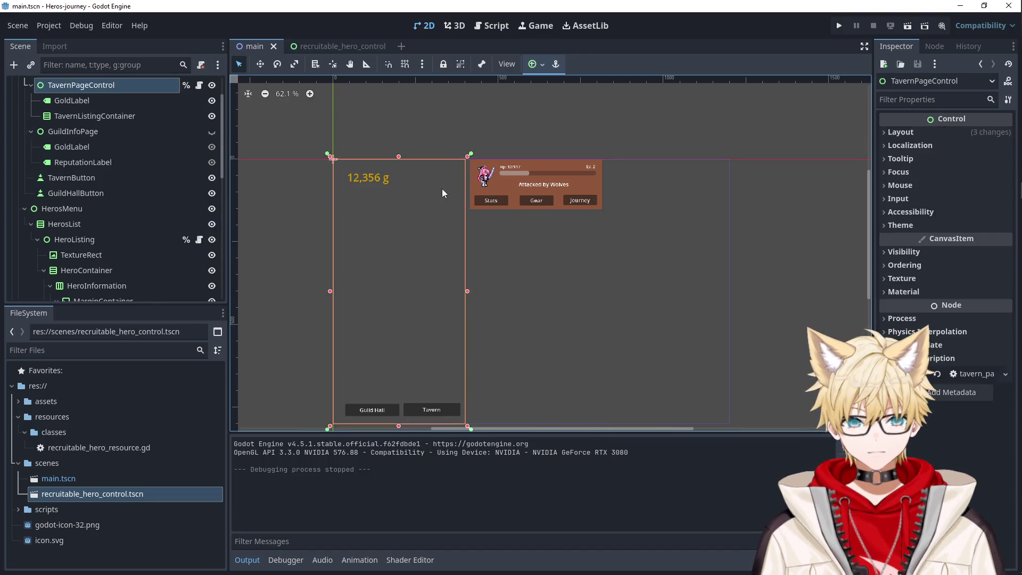
click(586, 229)
click(685, 248)
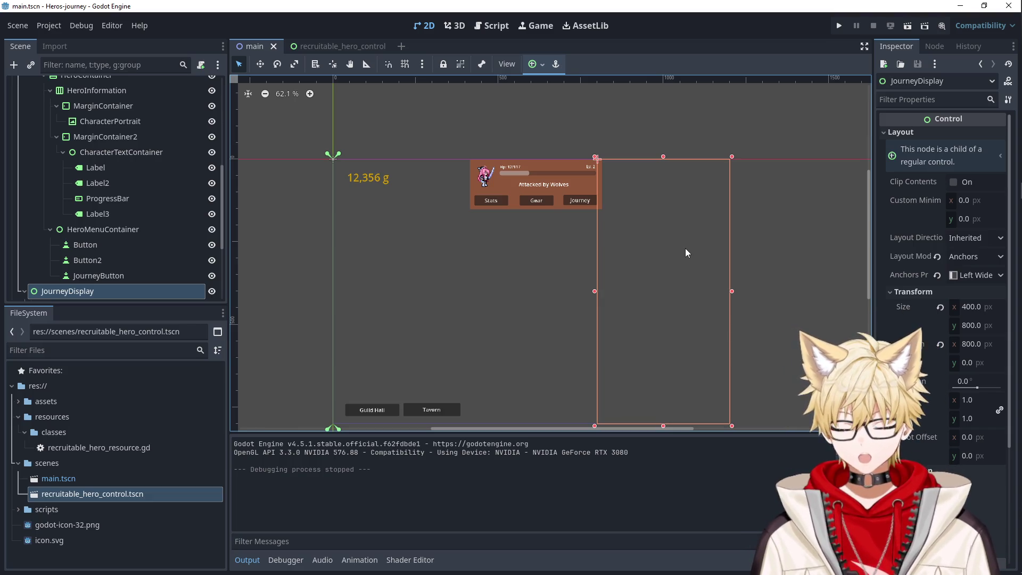
click(543, 334)
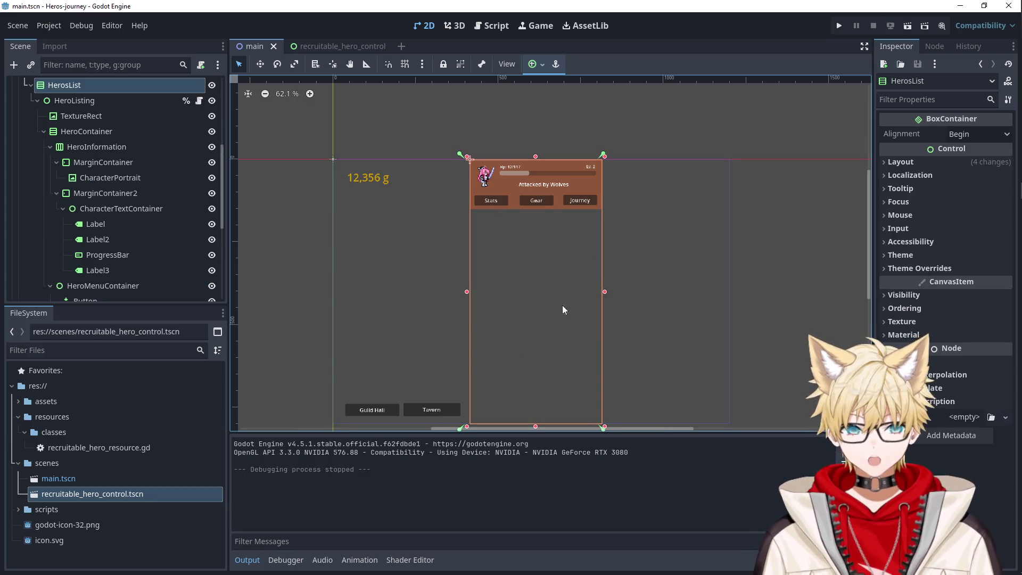
click(675, 201)
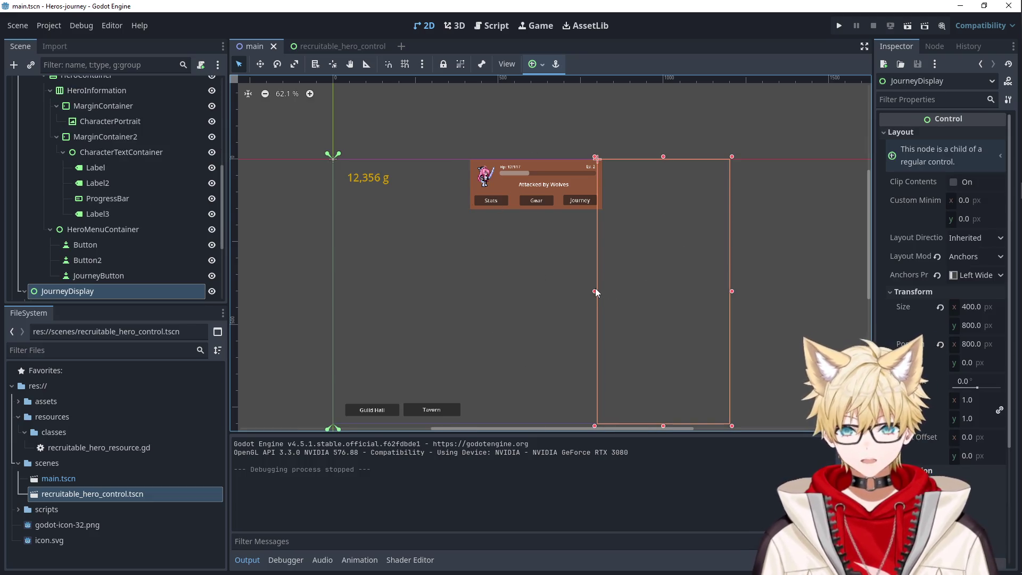
click(426, 276)
click(532, 268)
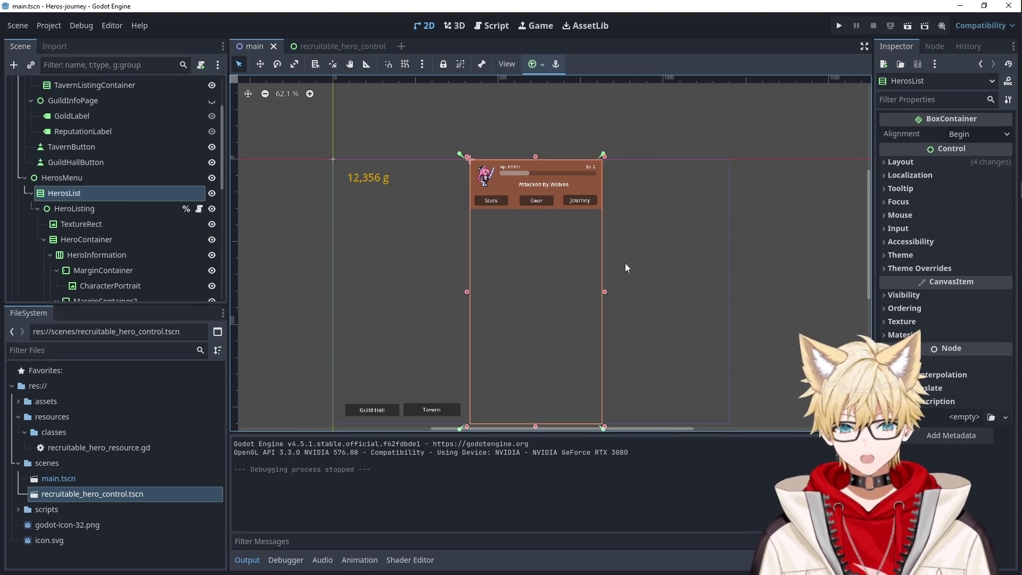
click(644, 257)
click(450, 189)
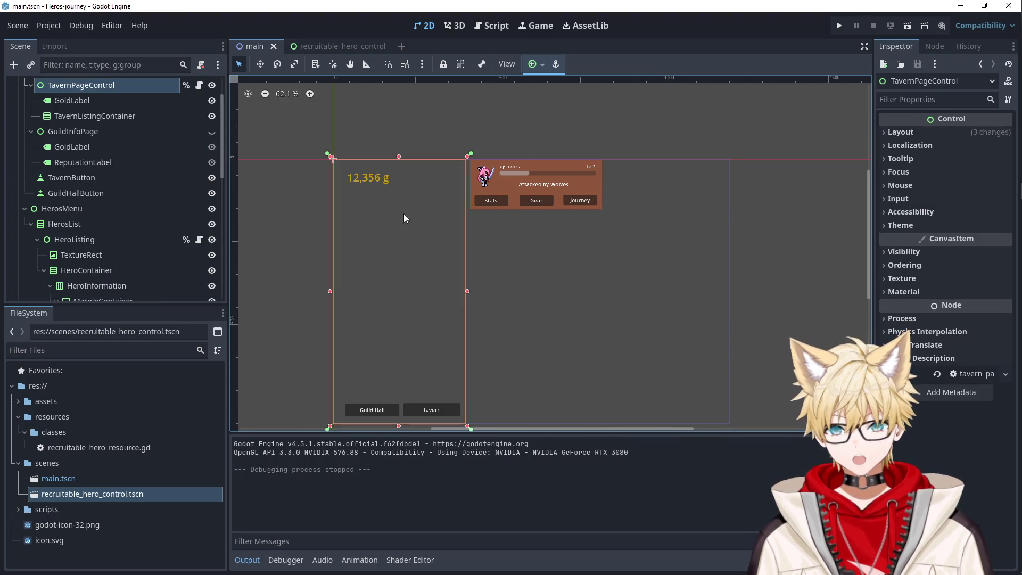
key(alt+Tab)
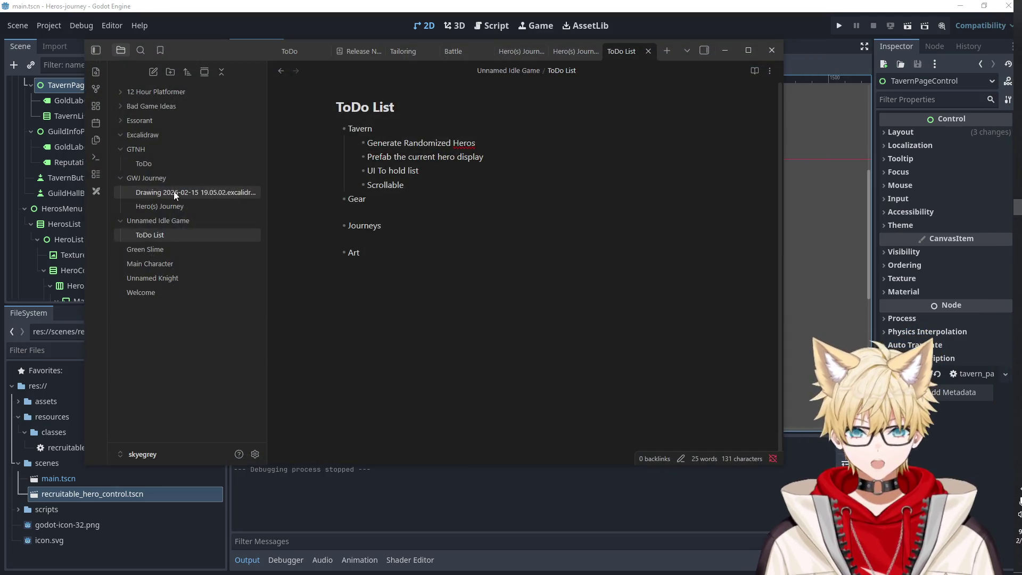
- Open the Excalidraw layout sketch and zoom and pan to see all three columns
click(169, 194)
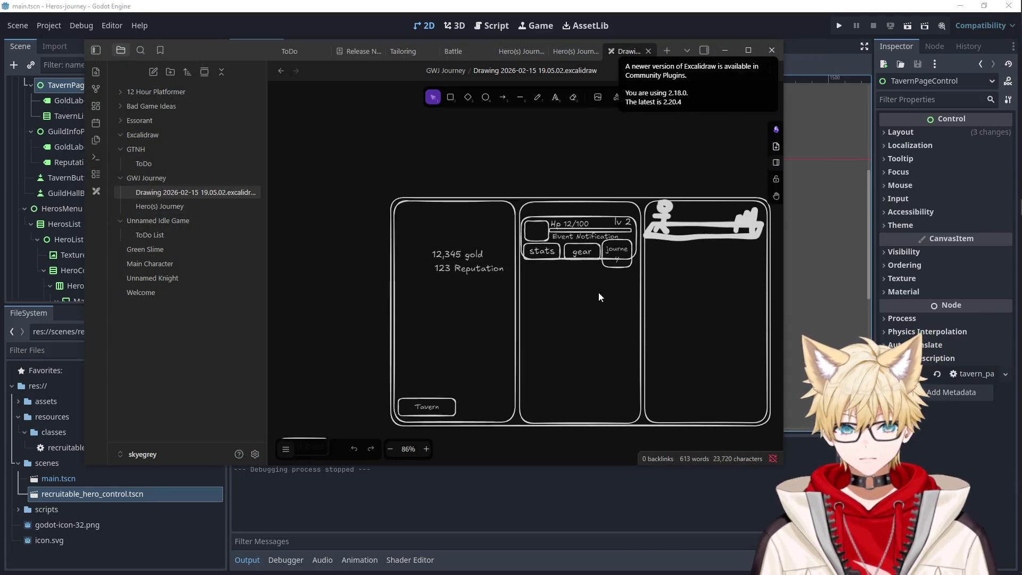
scroll(600, 290, up, 2)
scroll(551, 275, up, 3)
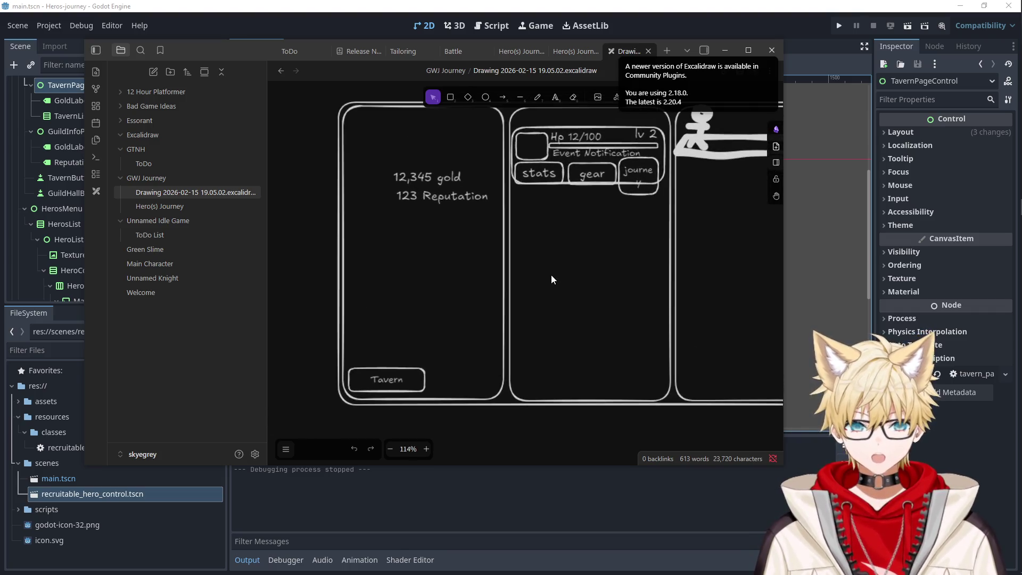
drag(511, 284, 517, 305)
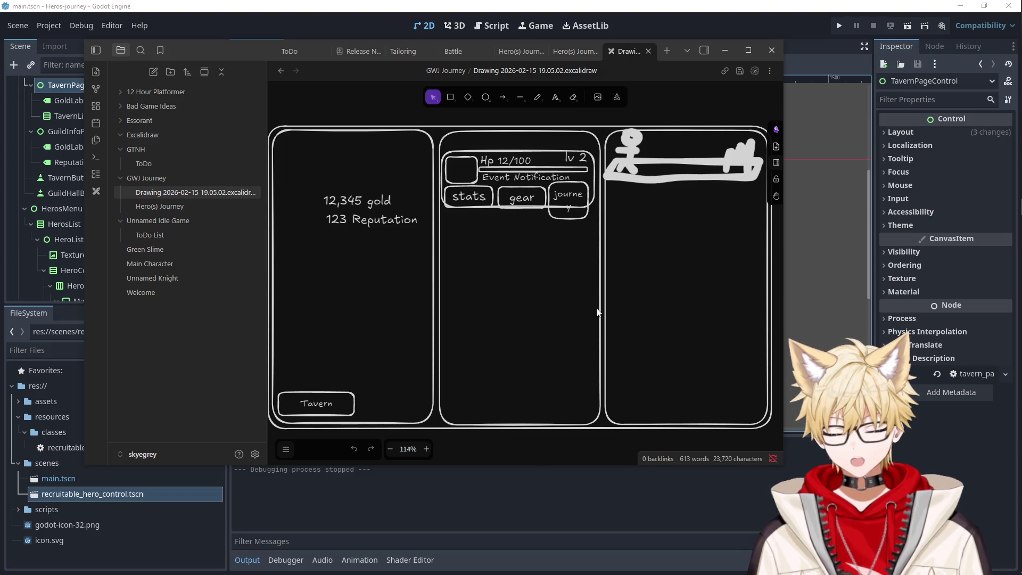
scroll(644, 296, right, 3)
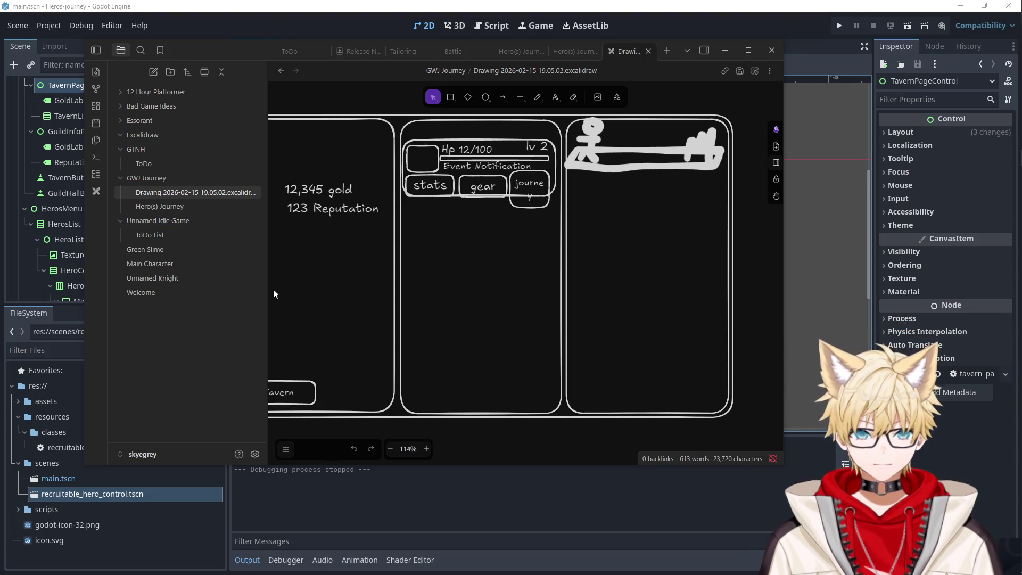
- Minimize Obsidian and select the TavernListingContainer node in Godot's main scene
click(725, 51)
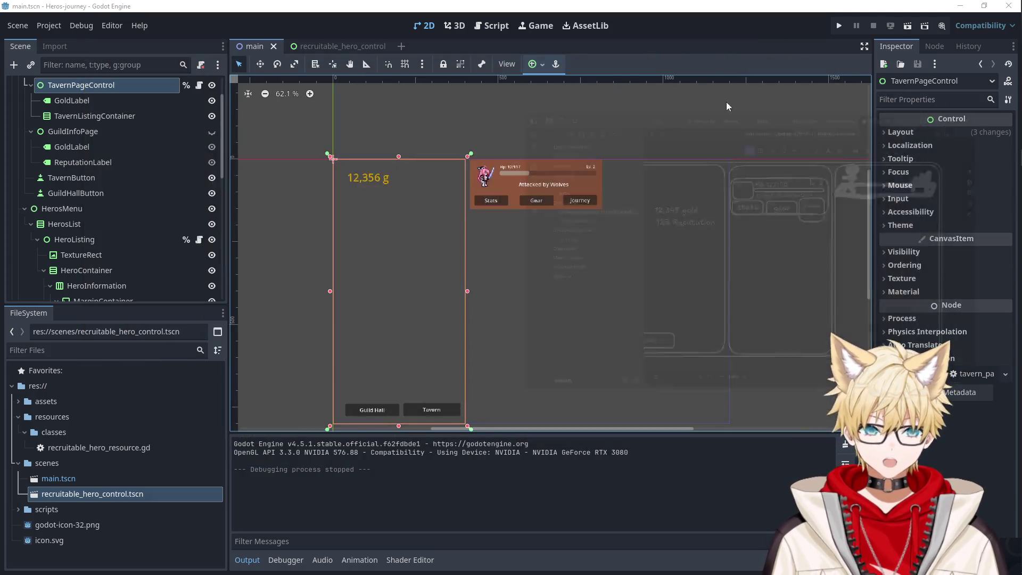
scroll(456, 266, up, 1)
click(87, 147)
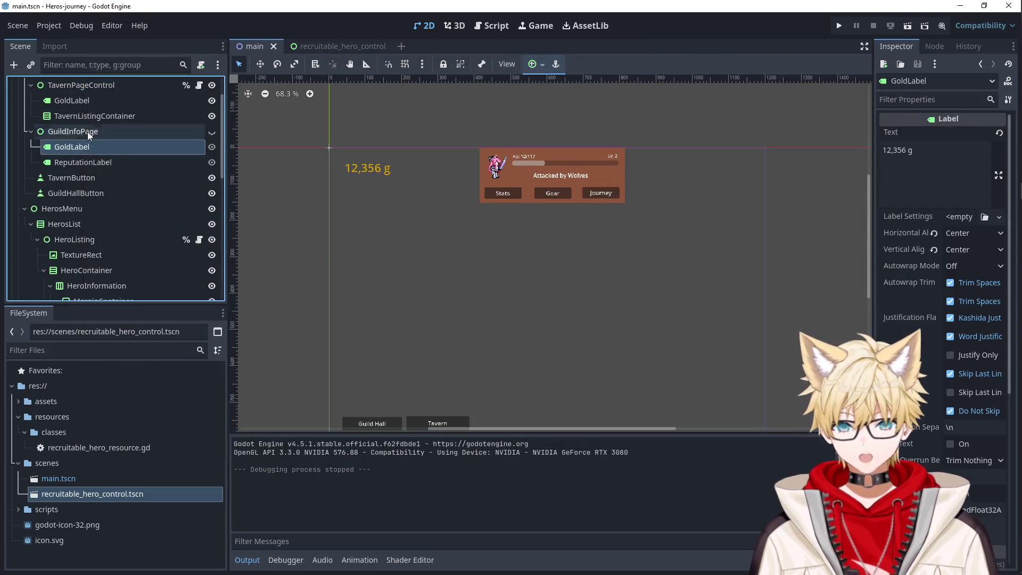
scroll(87, 132, up, 3)
click(81, 163)
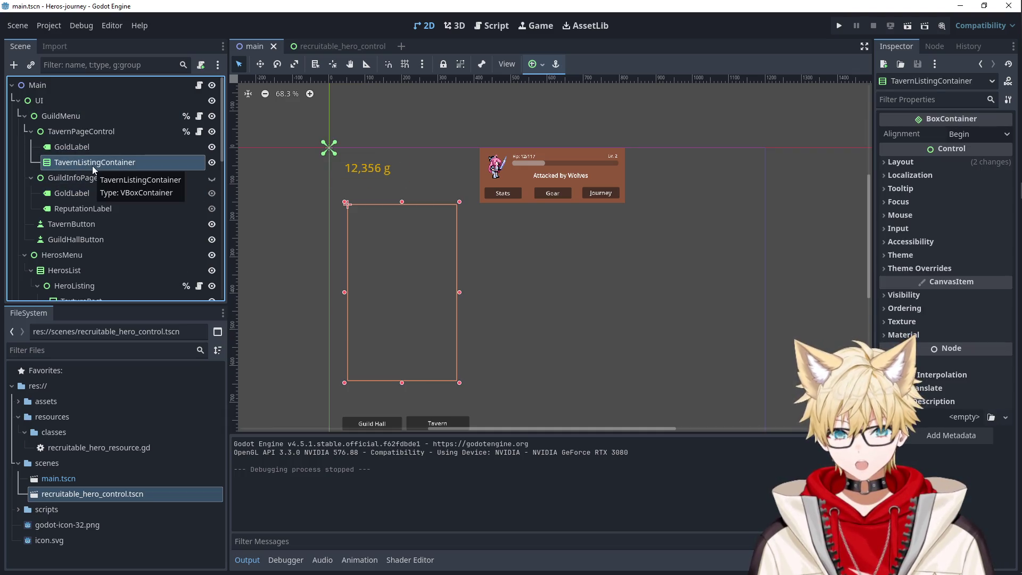
scroll(354, 213, up, 3)
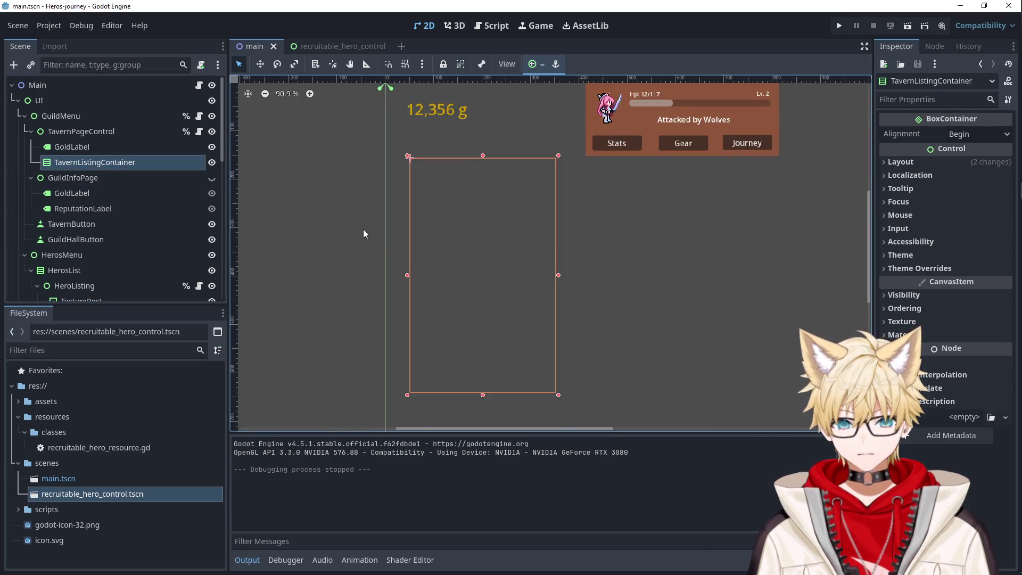
- In the recruitable hero card scene, inspect the background, portrait and root nodes
scroll(422, 244, up, 3)
click(330, 46)
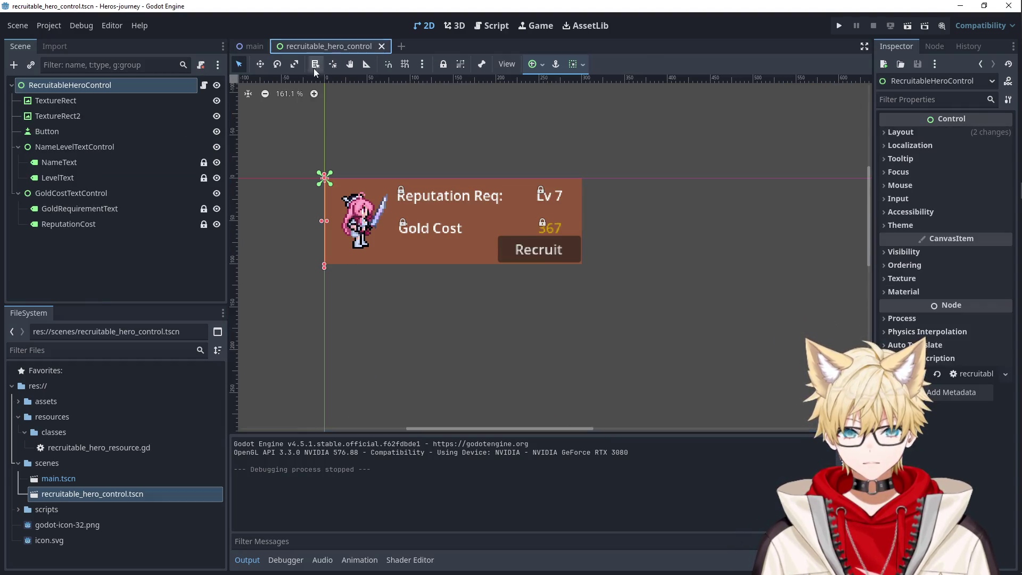
click(440, 234)
click(325, 212)
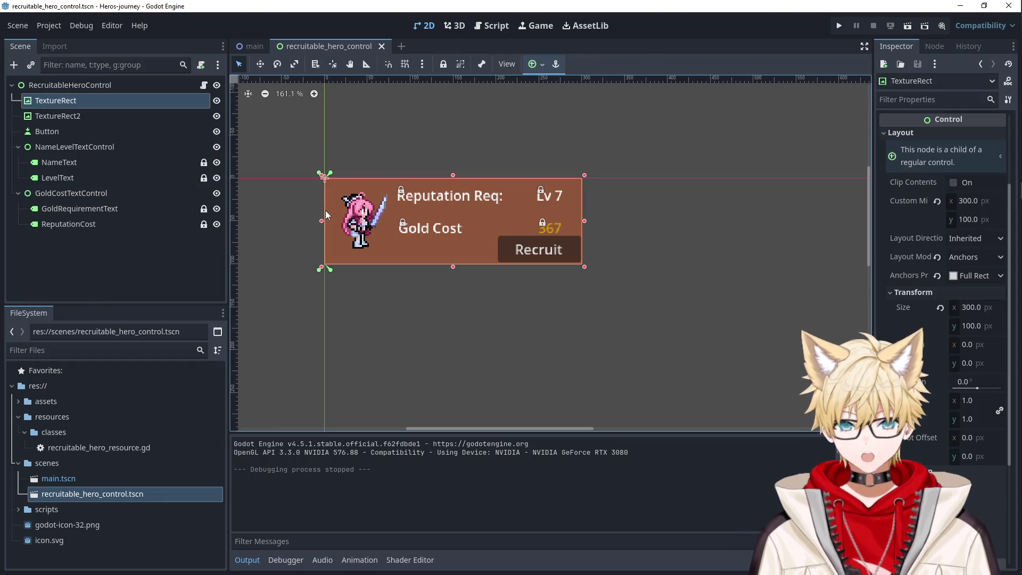
click(318, 214)
click(321, 214)
click(114, 101)
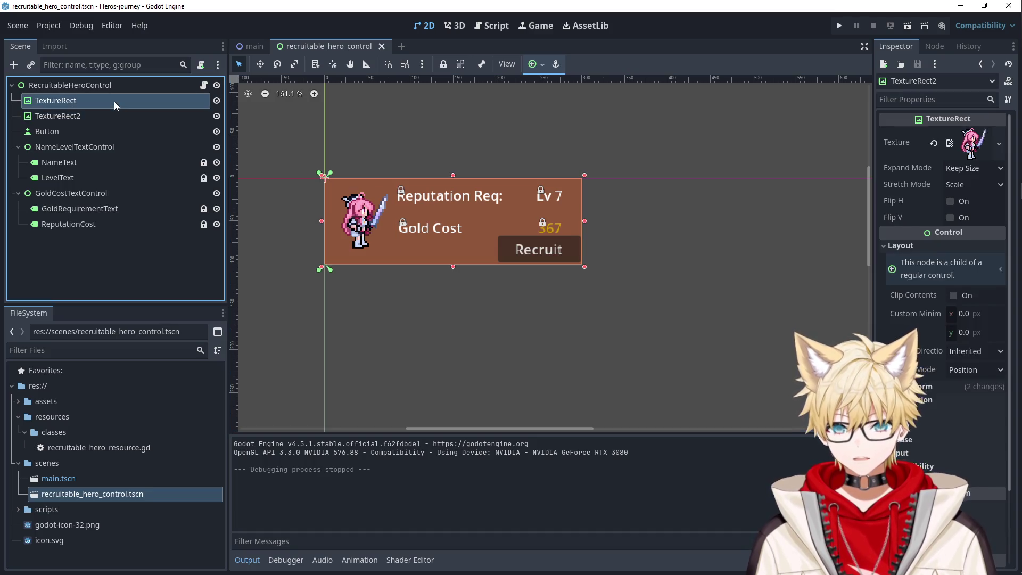
click(114, 85)
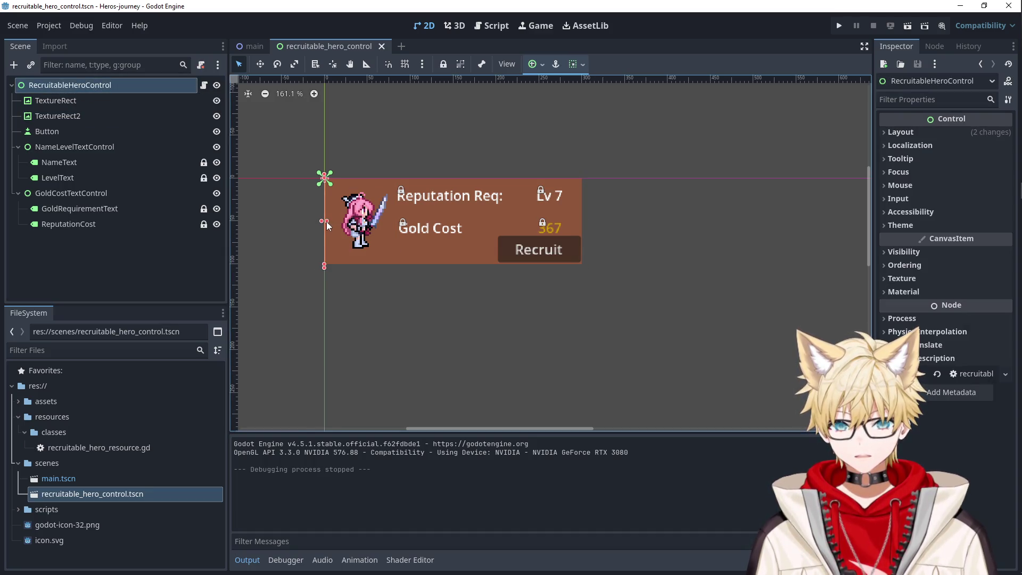
- Widen the card root to 304×100, with the background at 300×100, and set its minimum width to 150
mouse_move(327, 221)
mouse_down()
mouse_move(831, 230)
mouse_move(588, 231)
mouse_up()
click(650, 234)
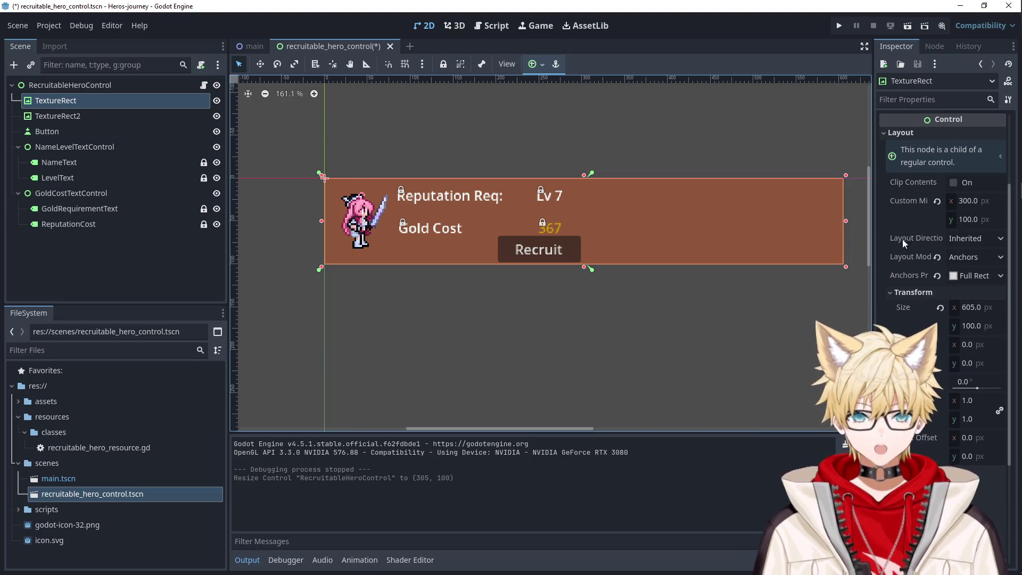
click(940, 308)
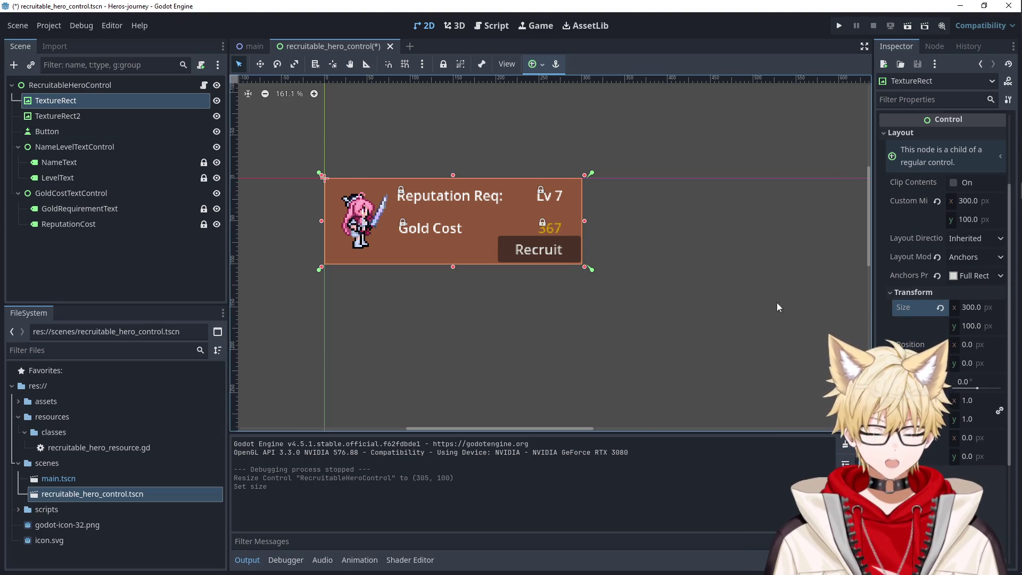
click(88, 86)
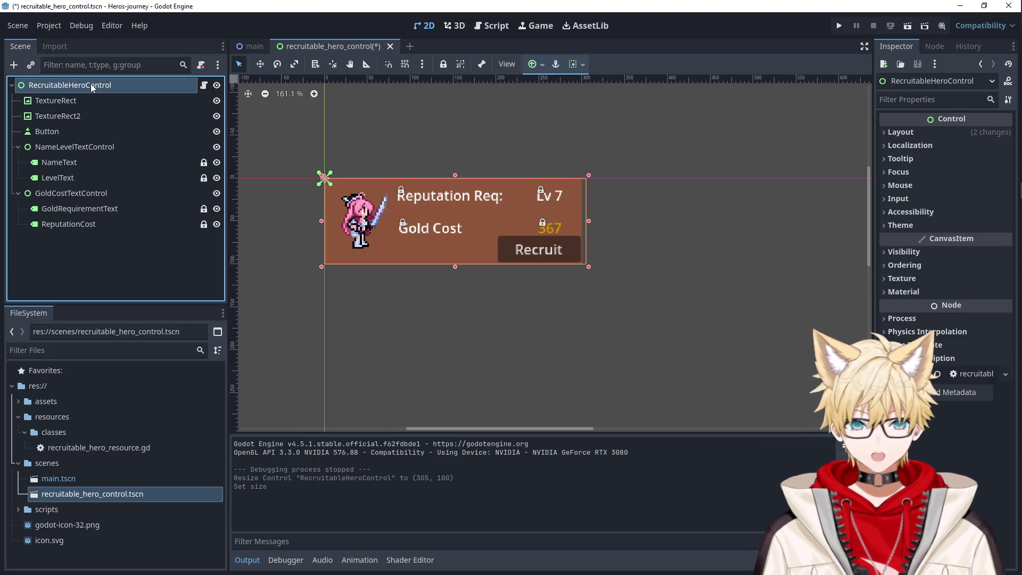
mouse_move(588, 221)
mouse_down()
mouse_move(618, 222)
mouse_move(588, 223)
mouse_up()
click(901, 132)
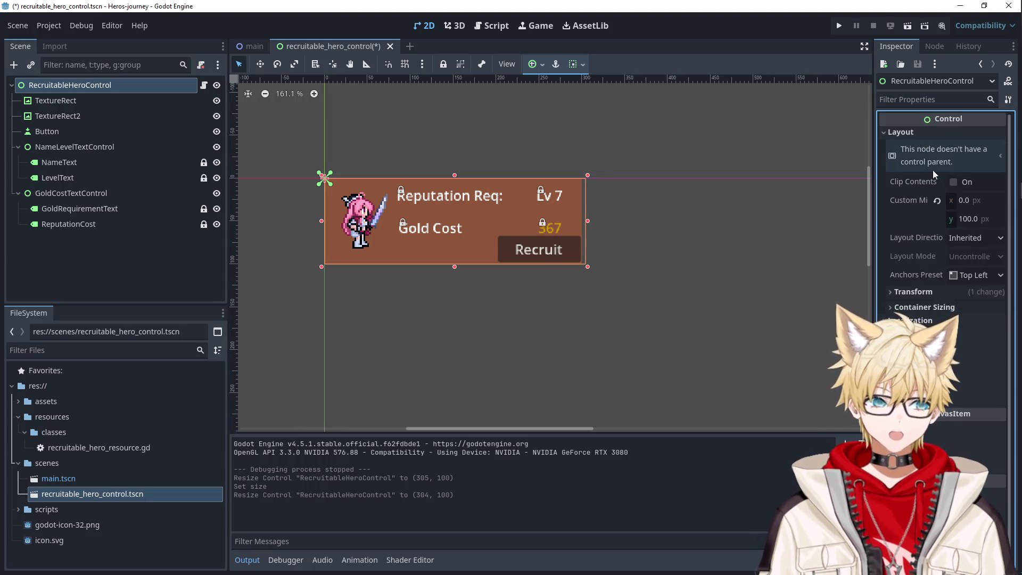
click(967, 201)
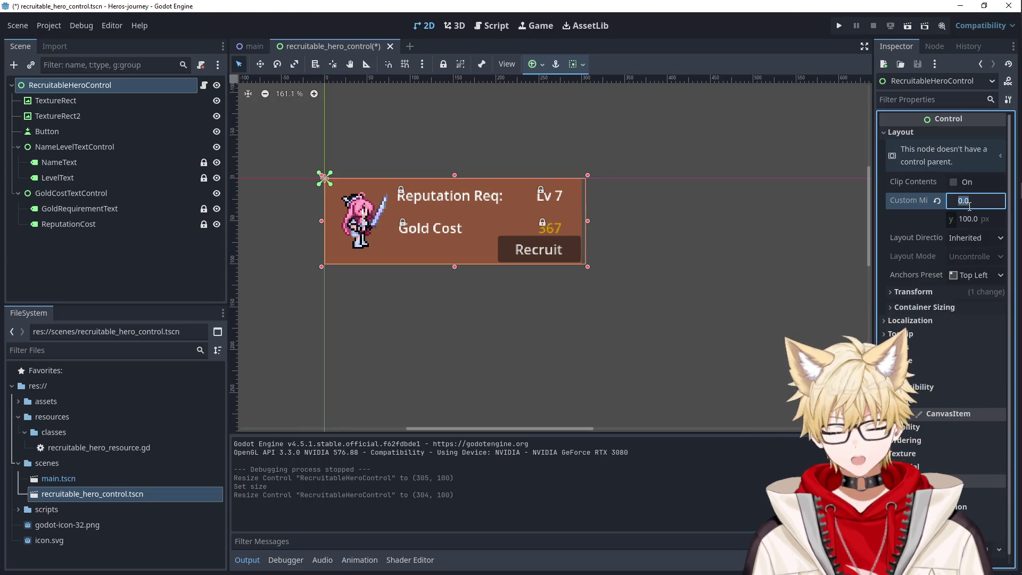
text(150)
key(Tab)
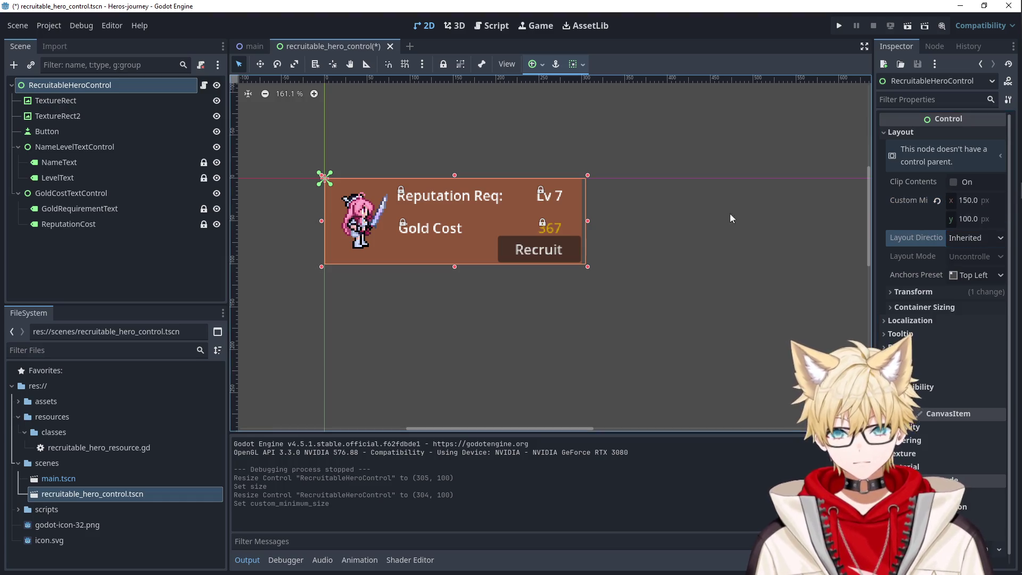
- Reset the brown background's minimum size to zero and its size to default, then run the game
click(55, 101)
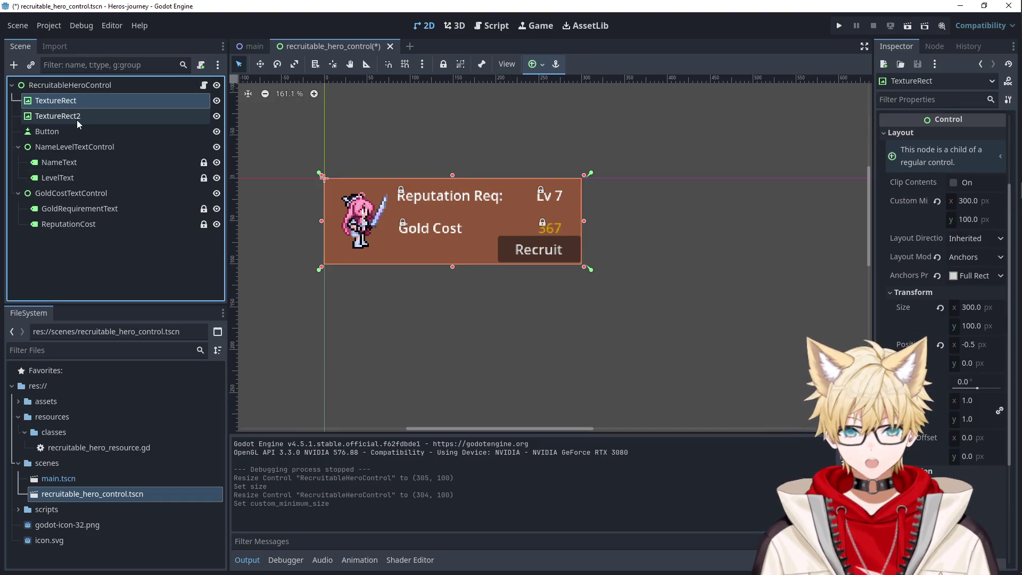
click(937, 201)
click(129, 117)
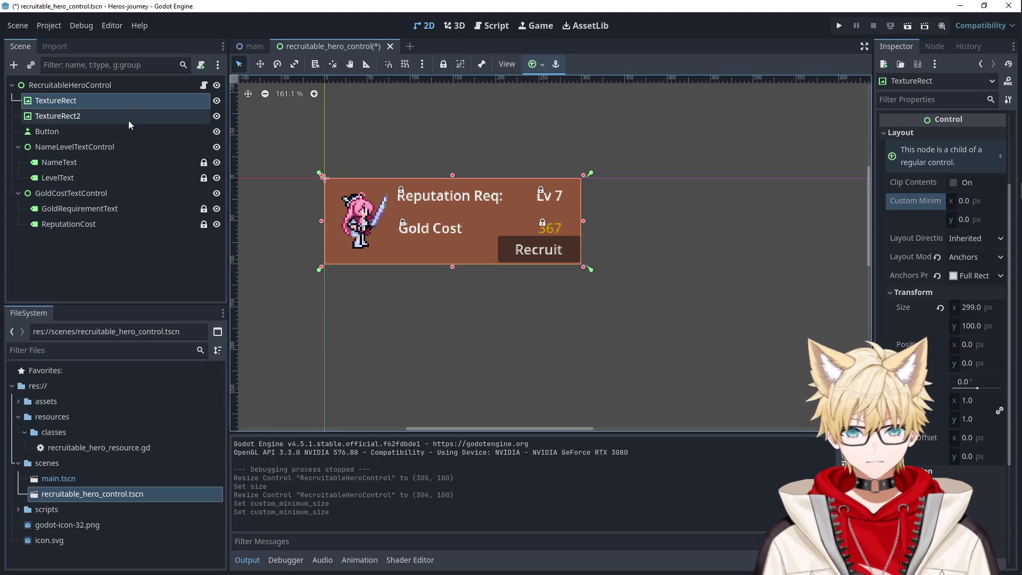
click(125, 101)
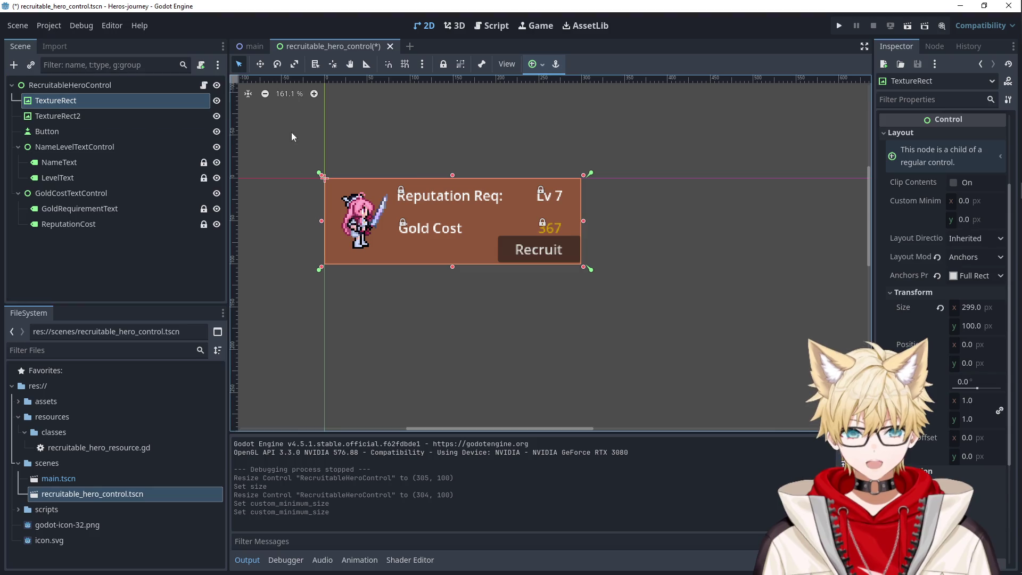
click(940, 308)
click(103, 117)
click(100, 101)
click(99, 115)
click(97, 102)
key(F5)
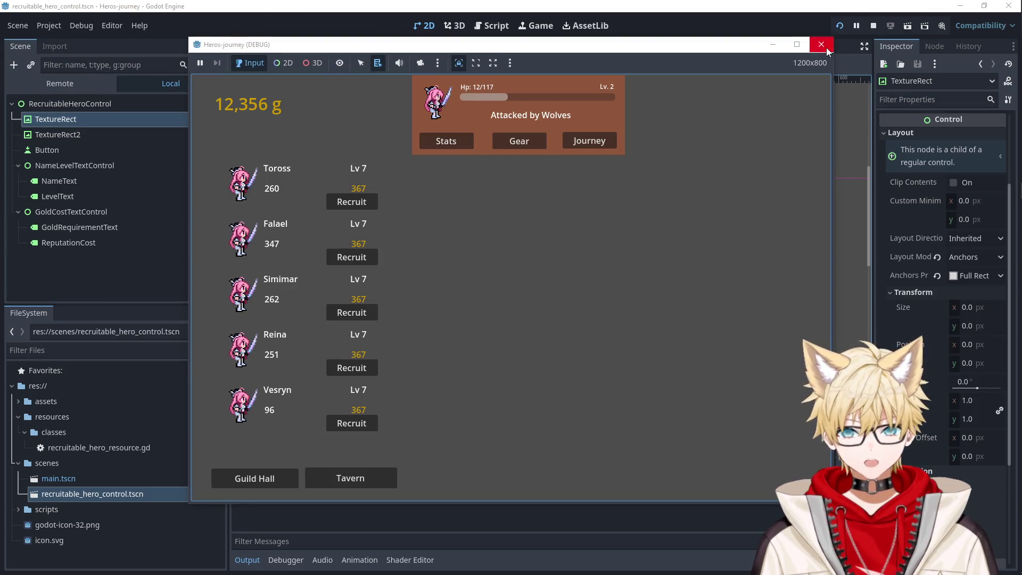
- Give the background TextureRect Full Rect anchors, then rerun to check the five brown hero cards
click(826, 47)
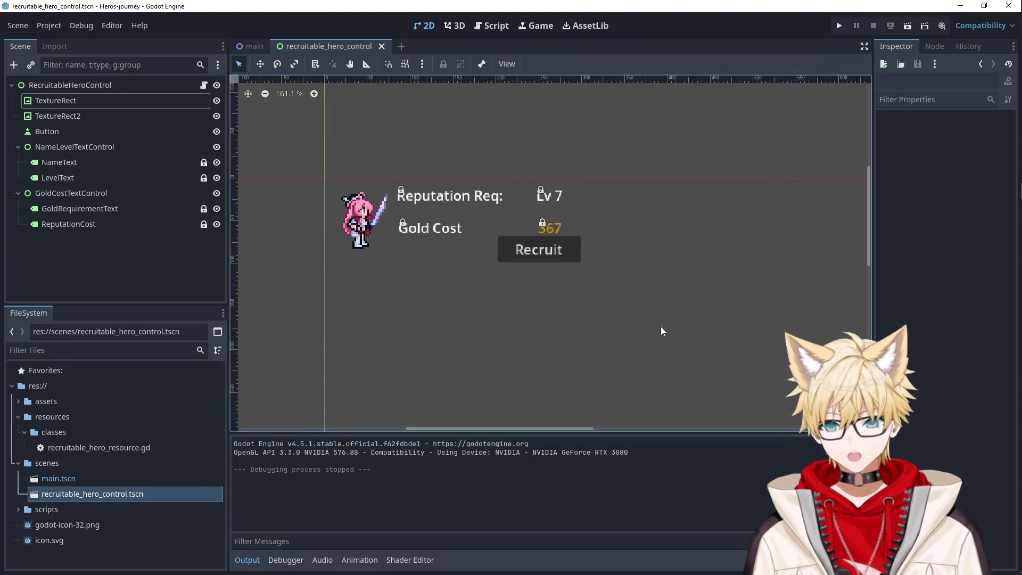
click(455, 260)
click(93, 99)
click(97, 116)
click(95, 102)
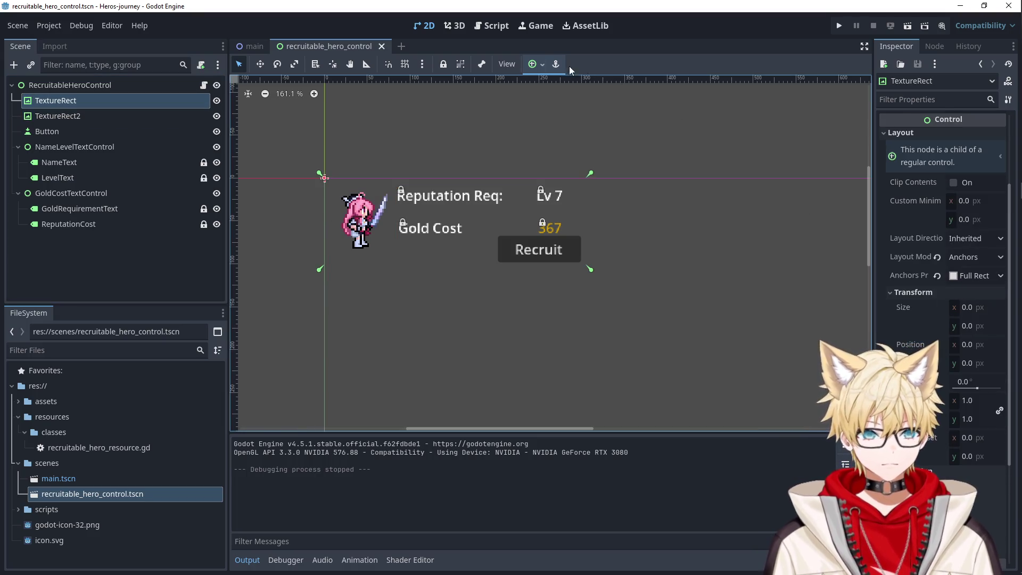
click(535, 64)
click(602, 164)
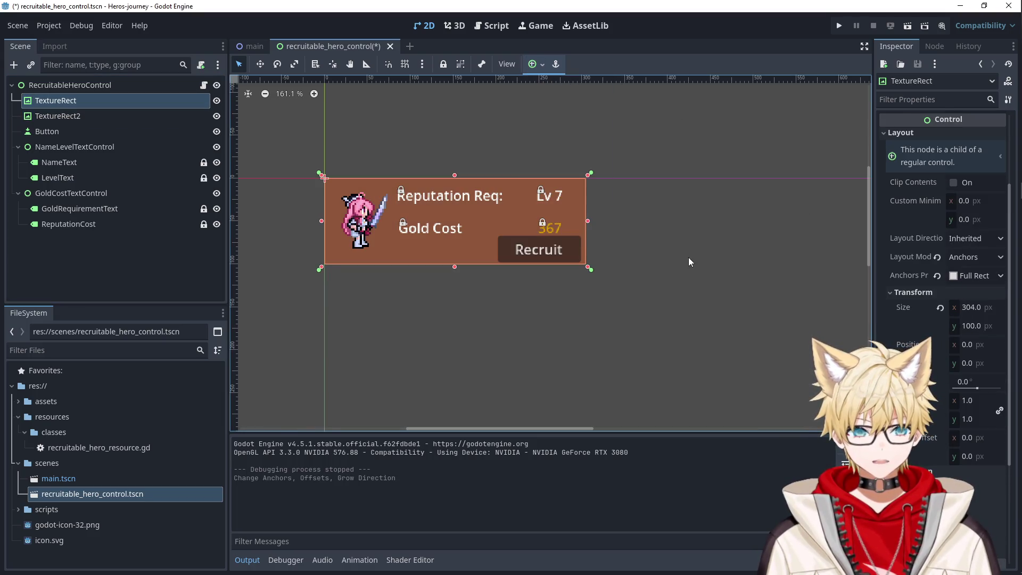
click(839, 26)
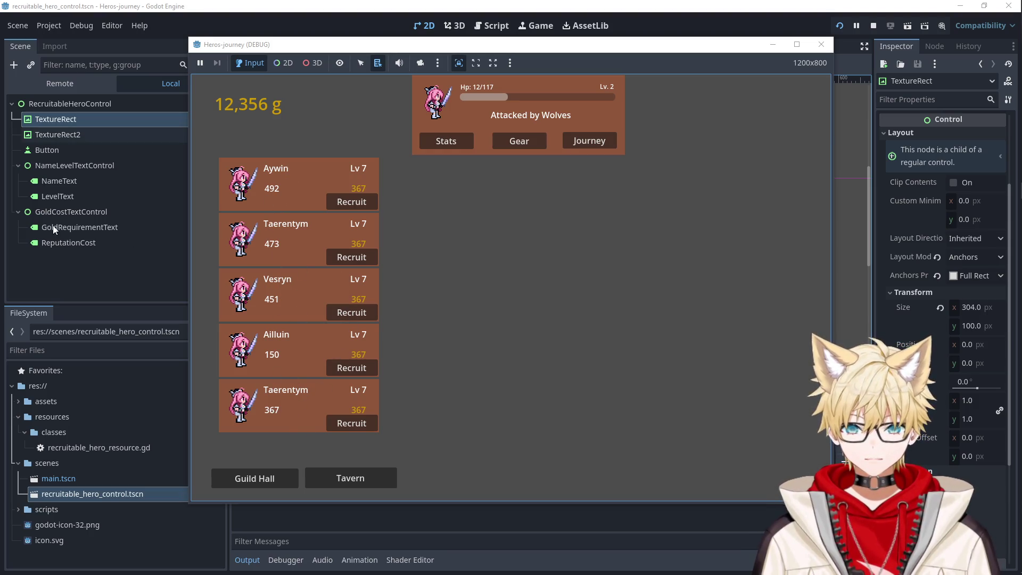
click(821, 44)
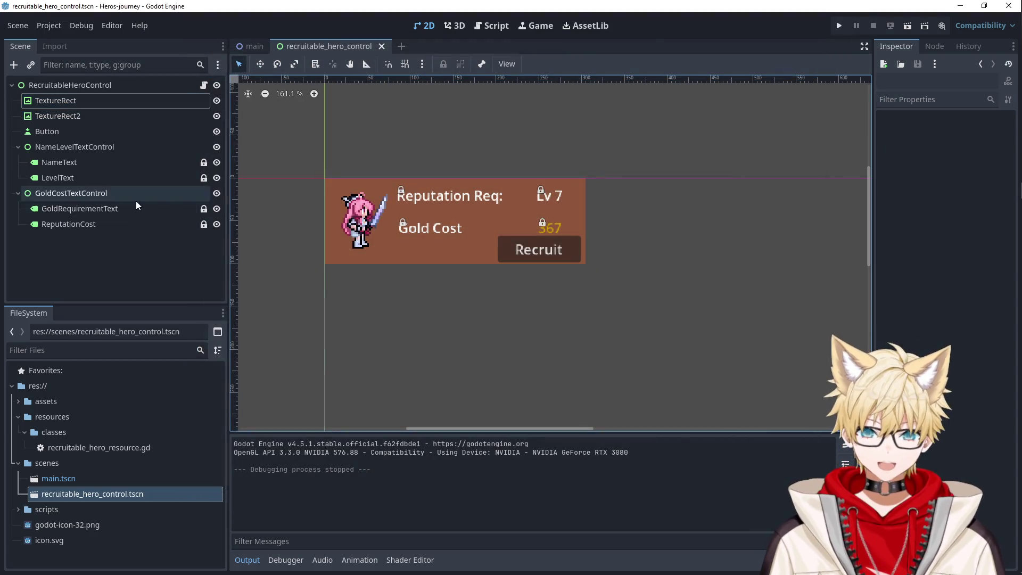
- Review where the script uses gold_requirement_text on line 16
click(124, 210)
click(476, 27)
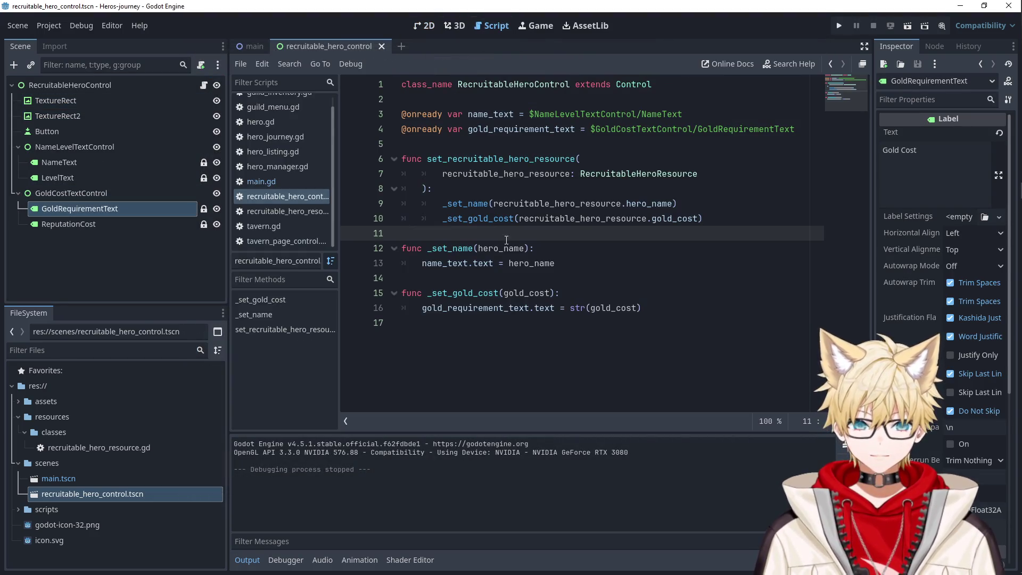
click(480, 282)
double_click(477, 308)
- Run the game and try recruiting the second hero from the tavern list
click(96, 224)
click(98, 207)
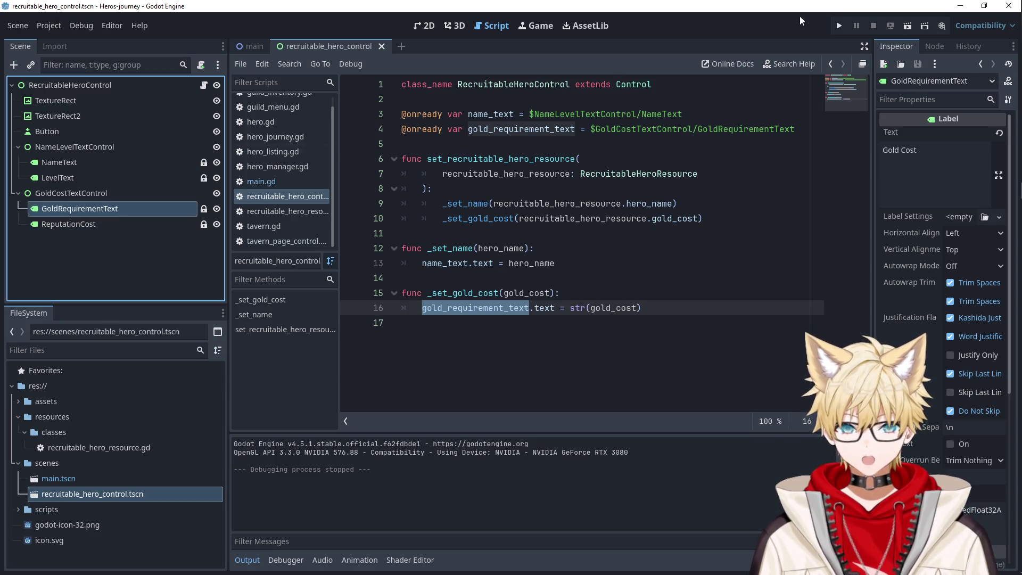
click(834, 27)
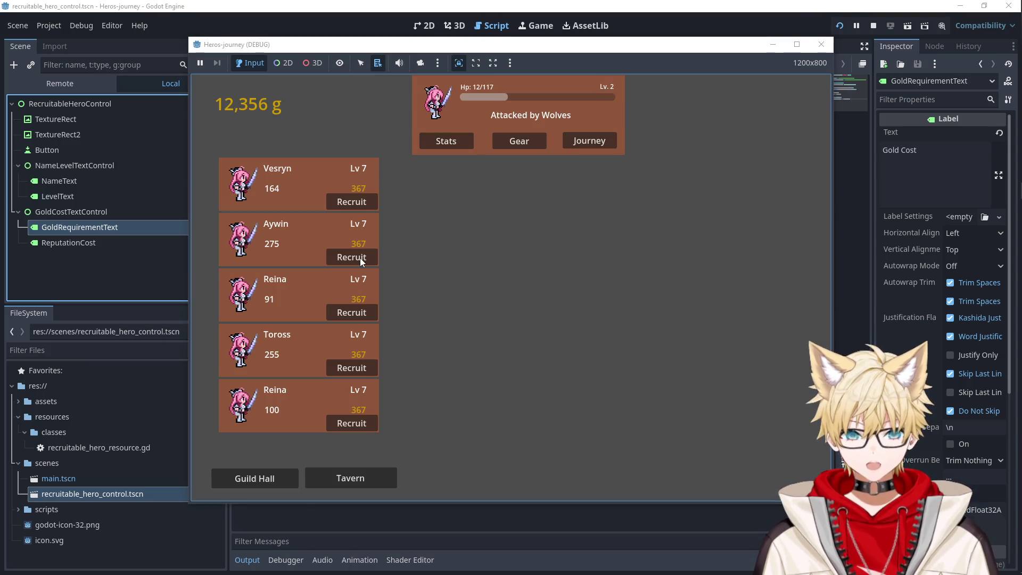
click(360, 256)
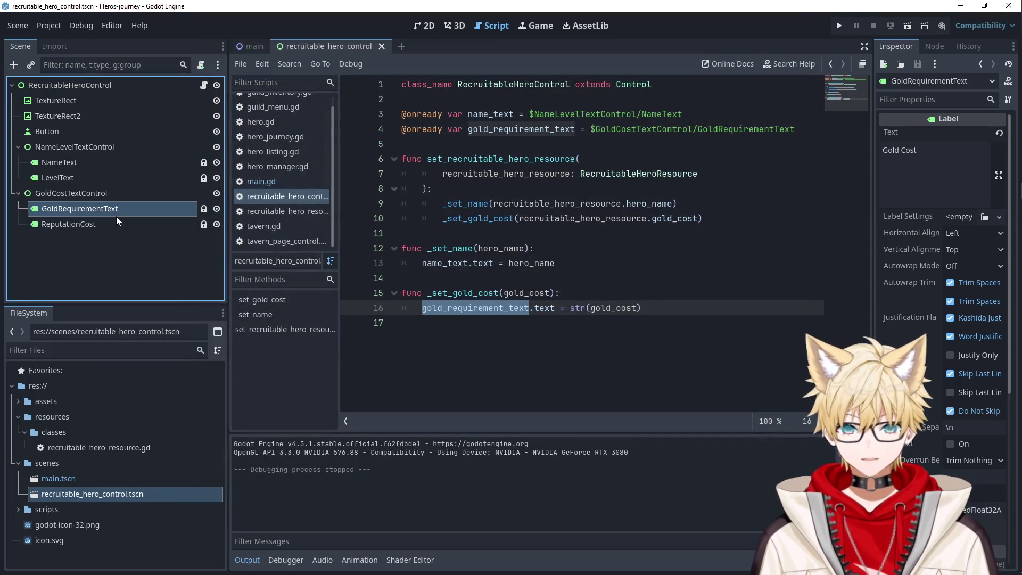
click(101, 224)
click(425, 24)
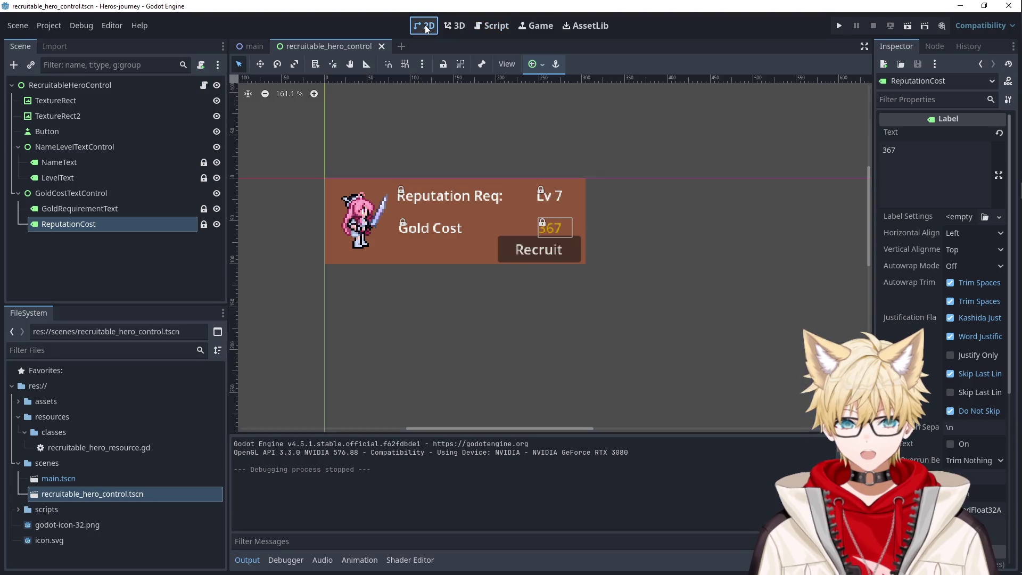
- Rename GoldRequirementText to TextLabel and ReputationCost to GoldCost
click(553, 229)
click(94, 208)
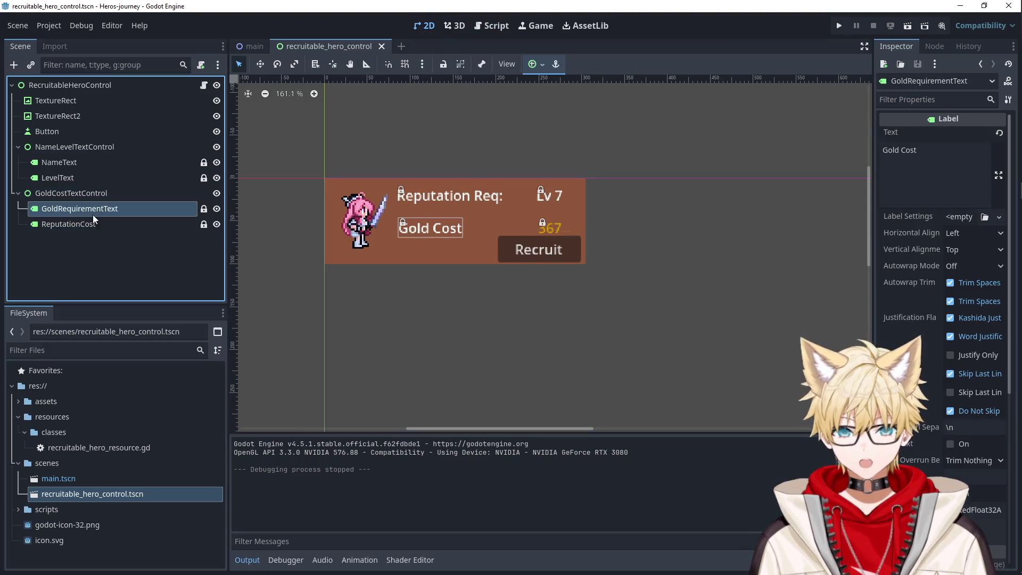
click(125, 209)
drag(135, 210, 36, 198)
text(Go)
key(BackSpace)
key(BackSpace)
text(Go)
key(BackSpace)
key(BackSpace)
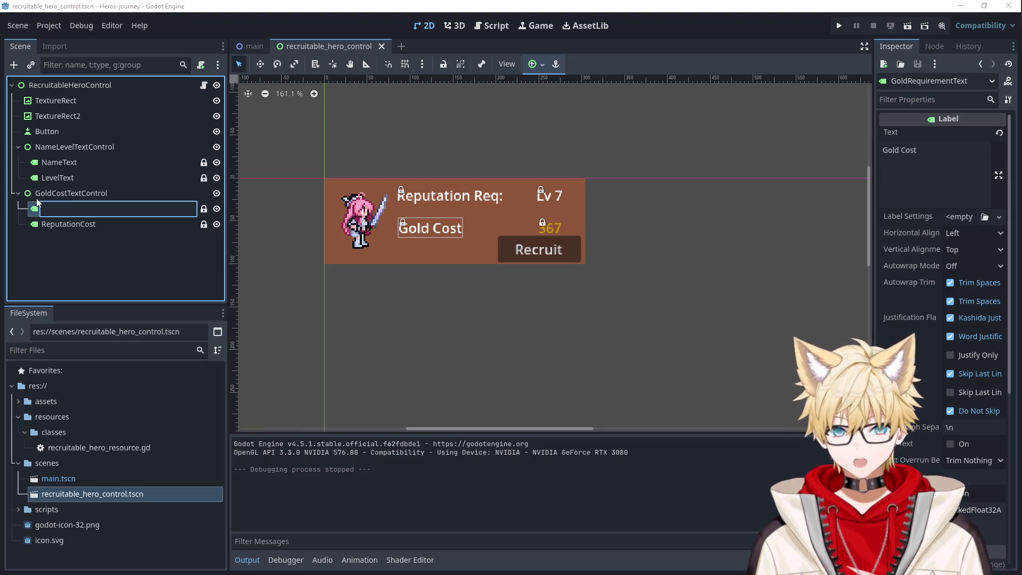
text(TextLabel)
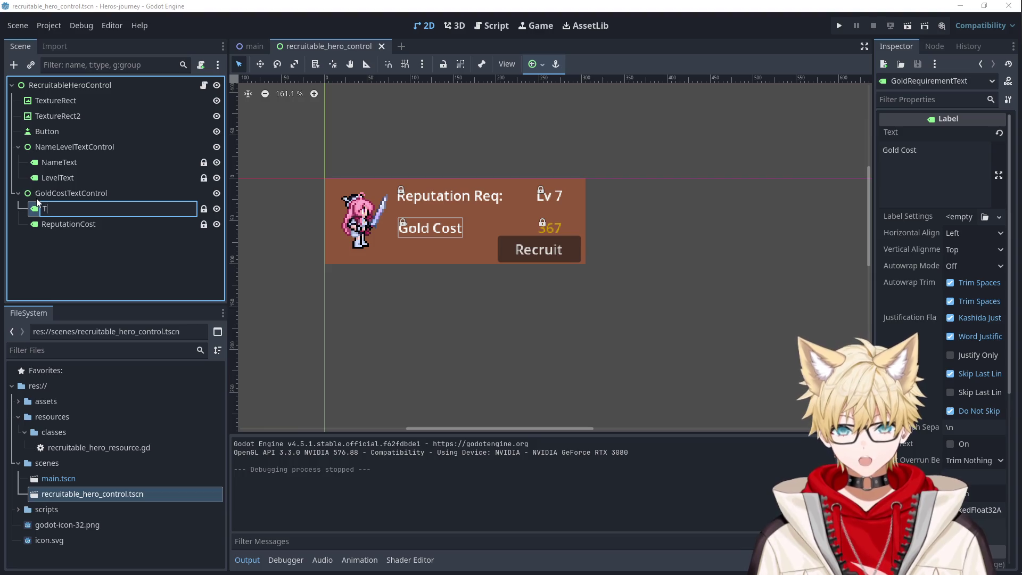
key(Return)
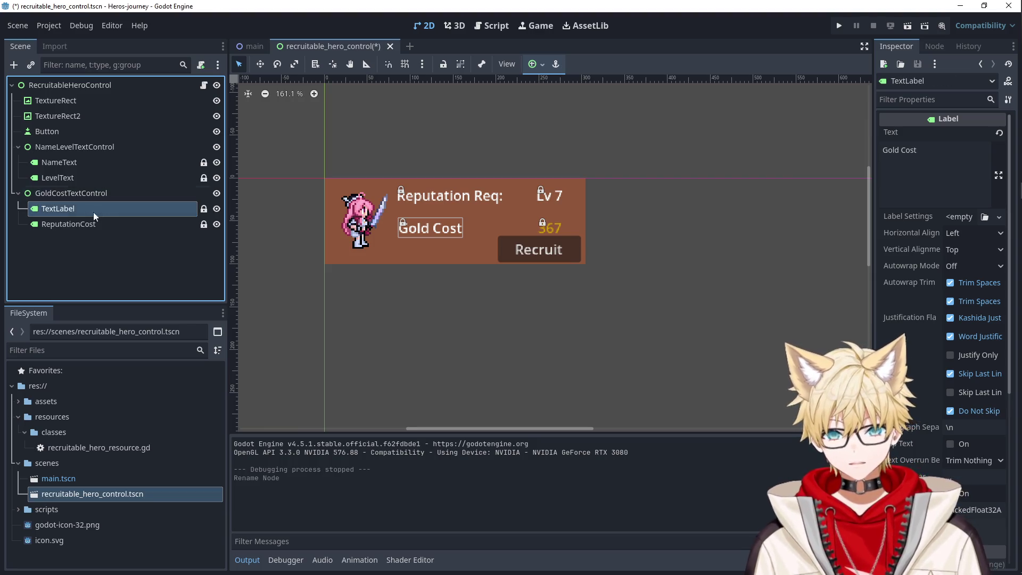
double_click(91, 225)
text(GoldCost)
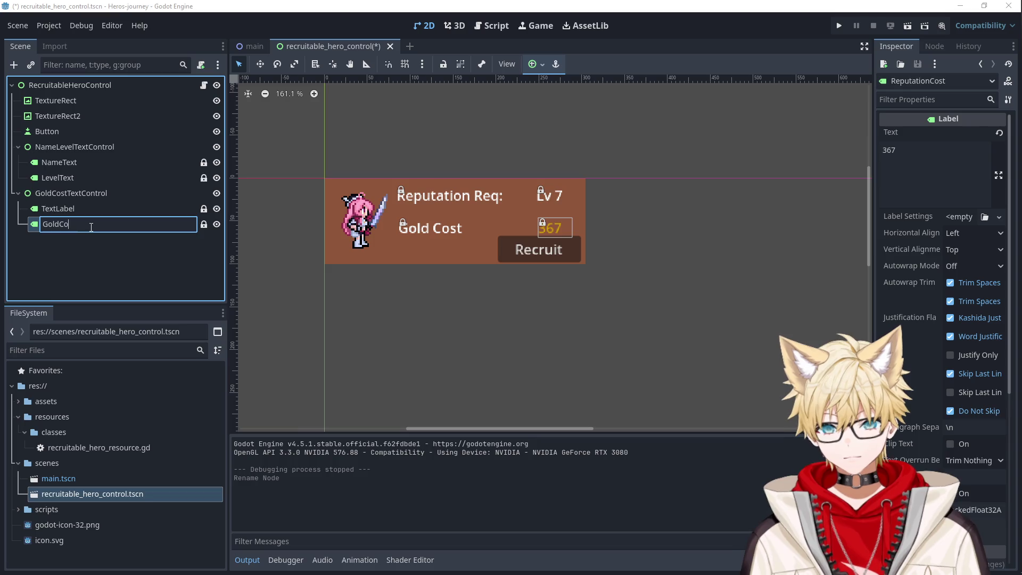
key(Return)
- Add a gold_cost script reference to GoldCost, removing the old gold_requirement_text line
click(477, 31)
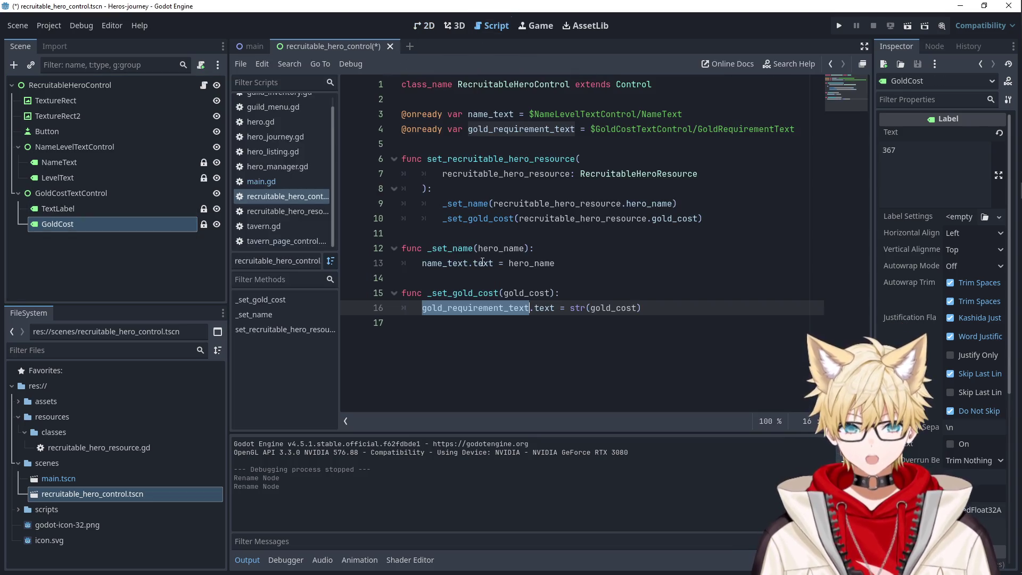
mouse_move(58, 224)
mouse_down()
mouse_move(229, 213)
mouse_move(495, 145)
mouse_up()
drag(786, 133, 686, 113)
key(BackSpace)
double_click(490, 129)
double_click(463, 308)
- Use gold_cost on line 16 and run the game to test the gold cost
text(gold_cost)
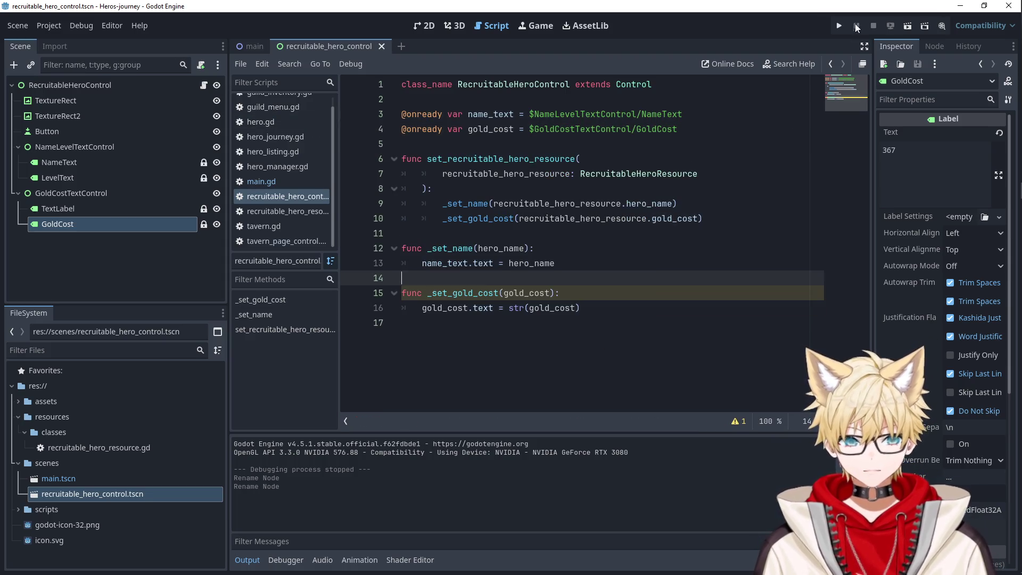
click(839, 25)
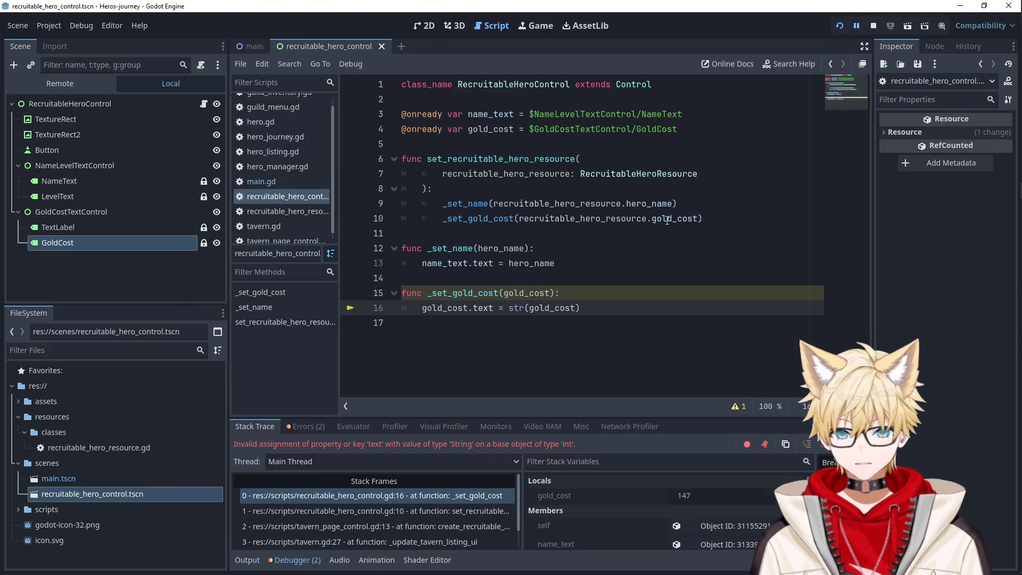
double_click(456, 308)
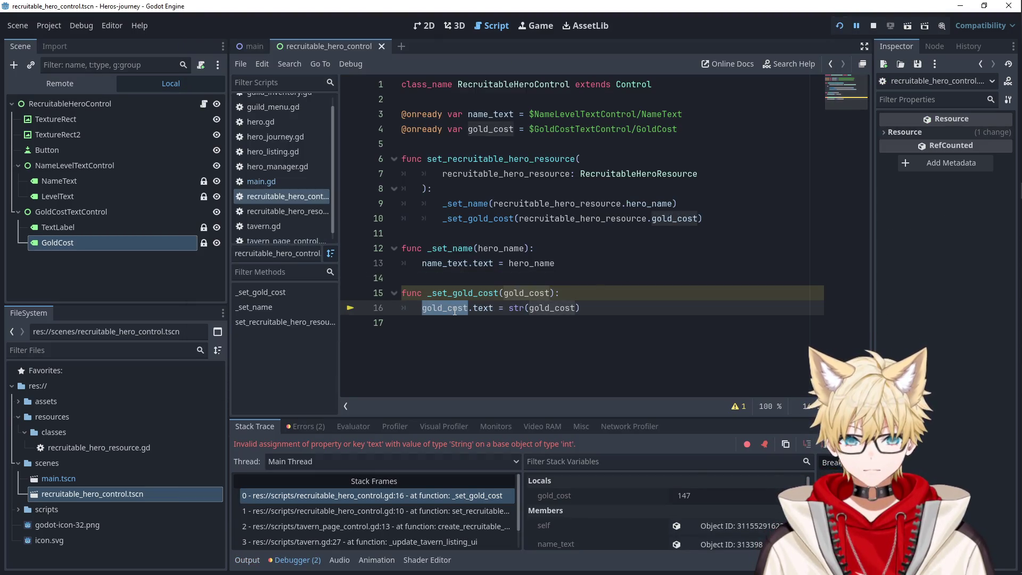
double_click(496, 130)
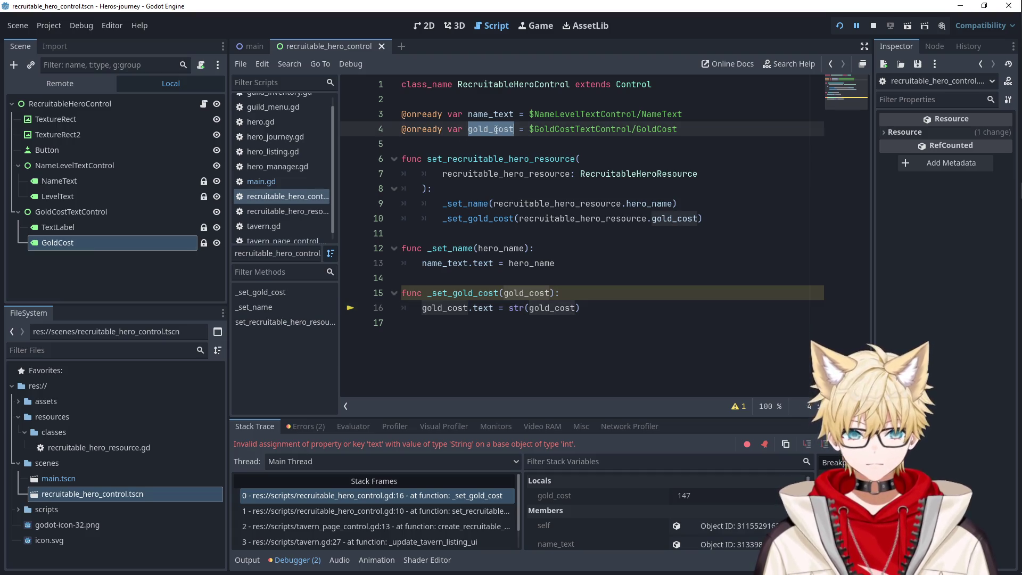
- Rename GoldCost to GoldCostText, add its gold_cost_text reference, and delete the old gold_cost line
double_click(66, 242)
text(Text)
key(Return)
drag(147, 244, 462, 144)
double_click(510, 130)
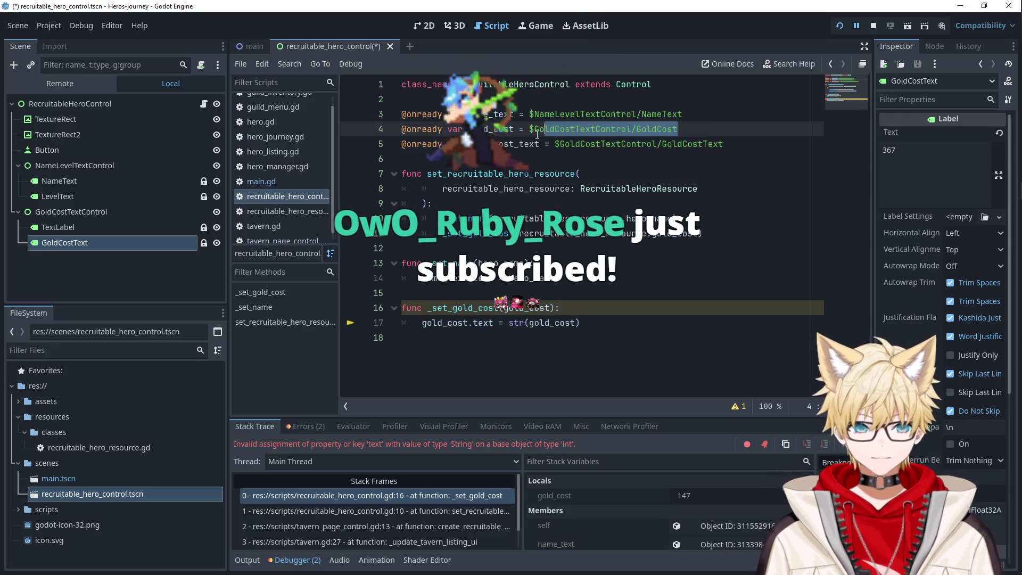
key(ctrl+shift+k)
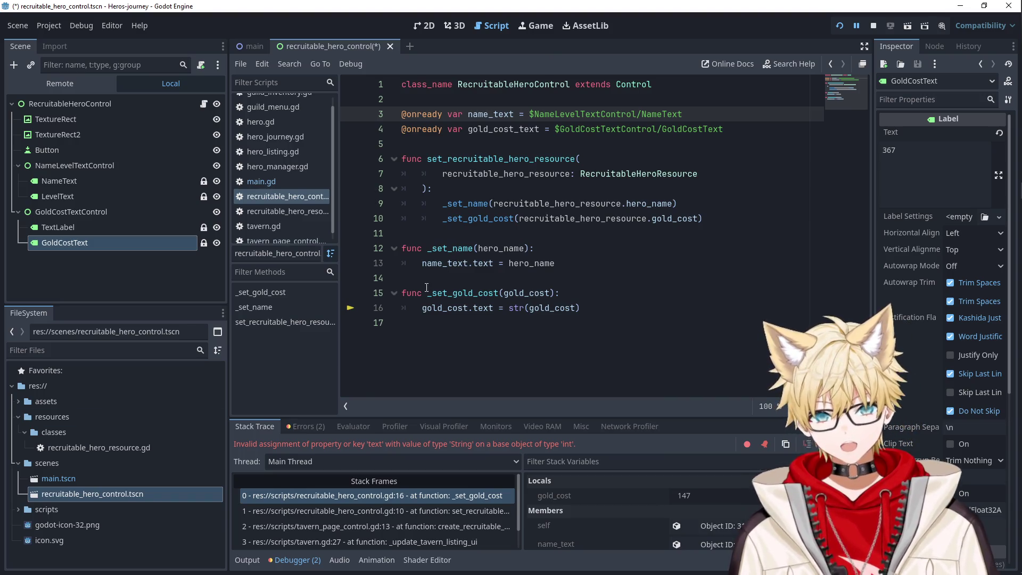
click(461, 279)
key(F5)
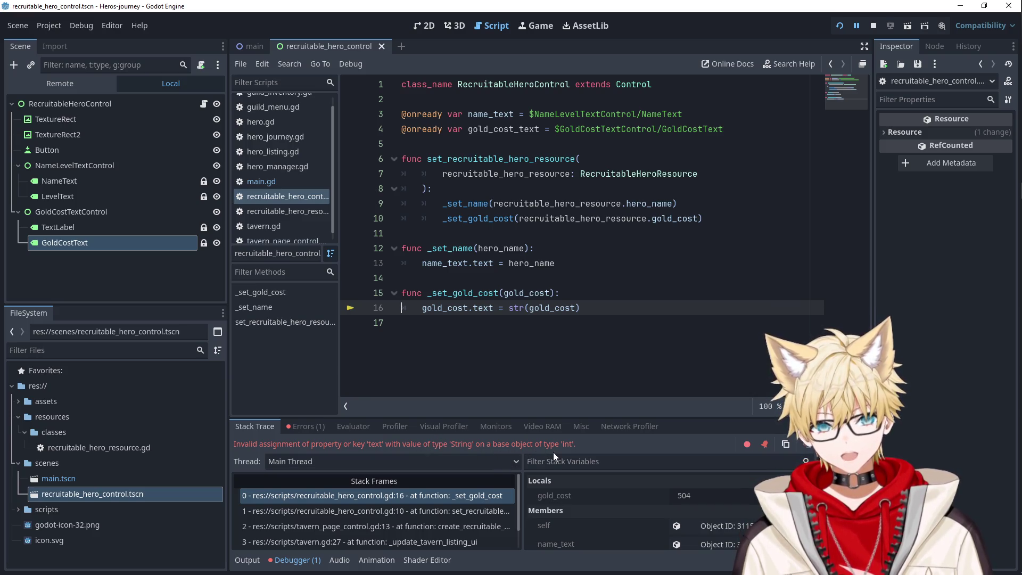
- Replace gold_cost with gold_cost_text on line 16 and rerun to check each hero's gold cost
double_click(453, 309)
double_click(504, 129)
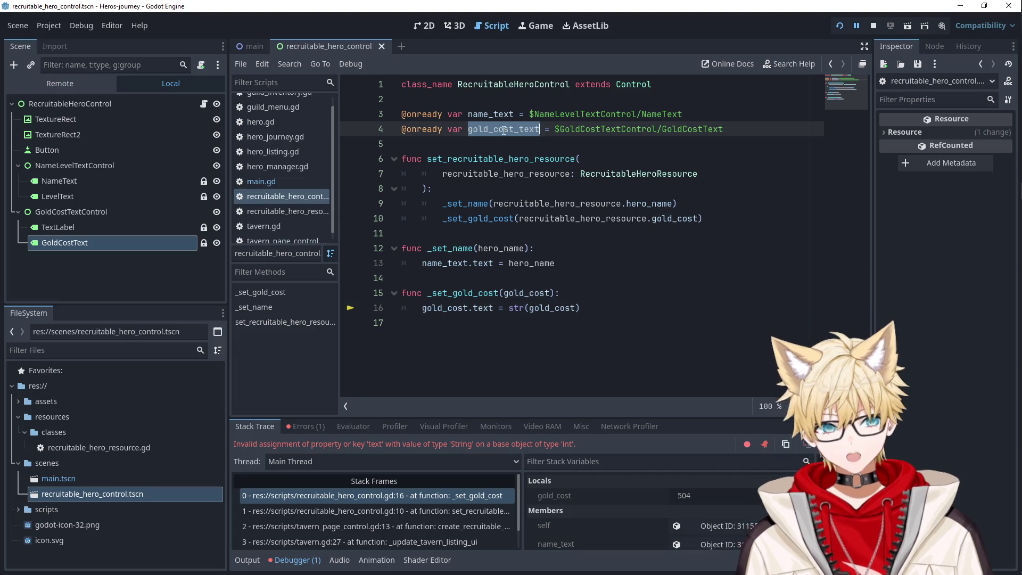
key(ctrl+c)
double_click(440, 309)
key(ctrl+v)
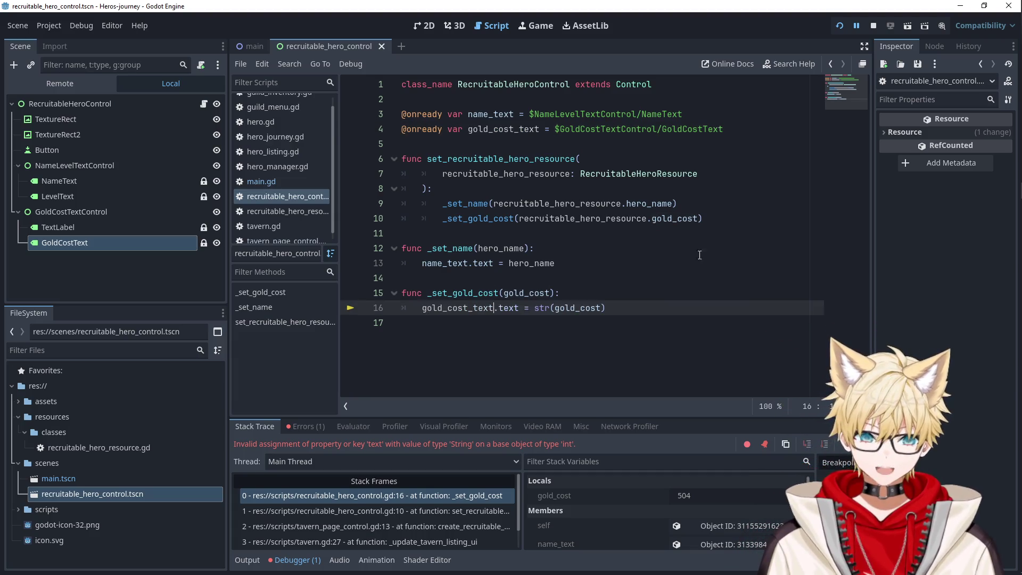
key(F5)
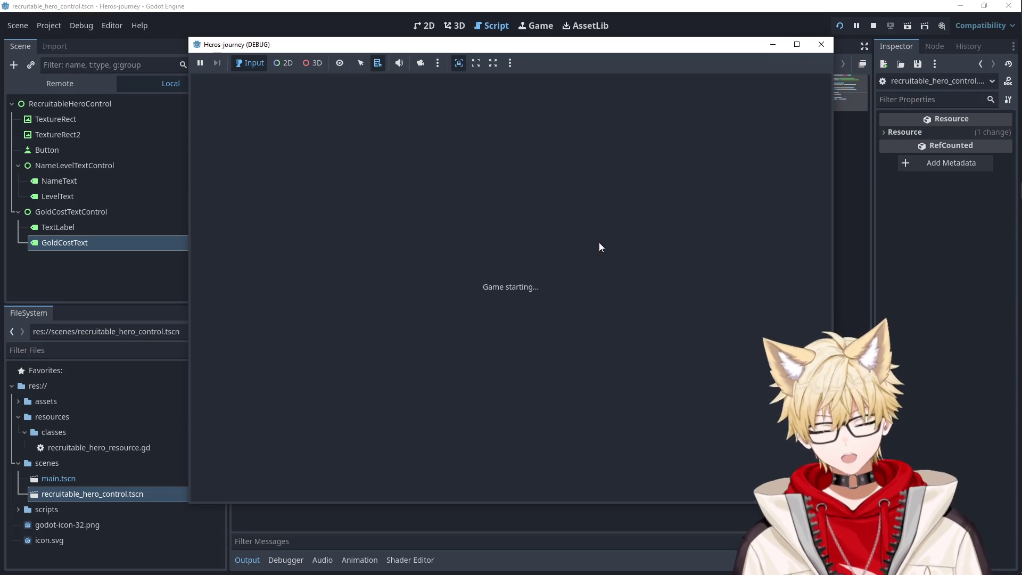
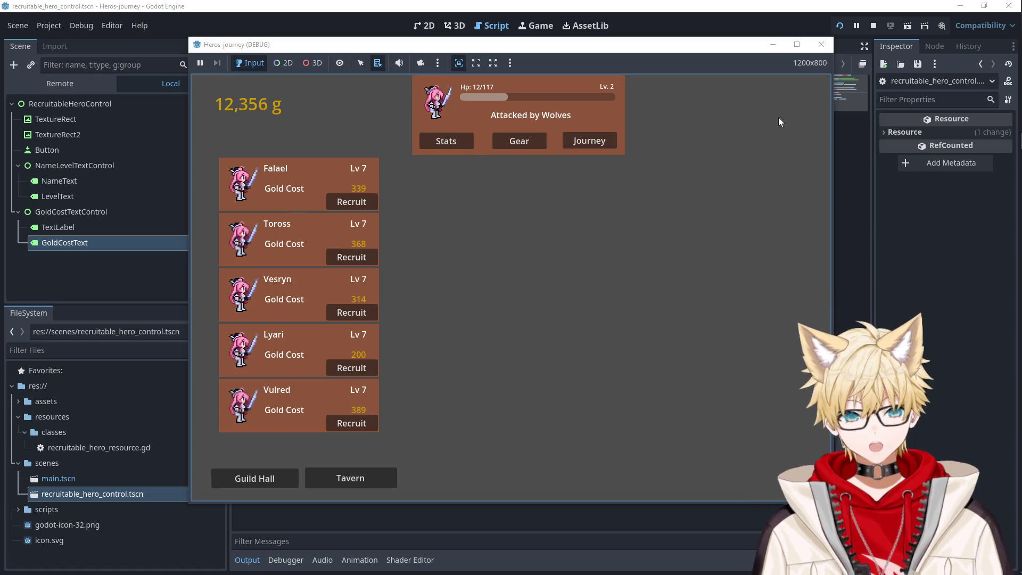
- Close the running game window and bring up the main scene in the 2D view
click(822, 48)
click(802, 222)
click(616, 246)
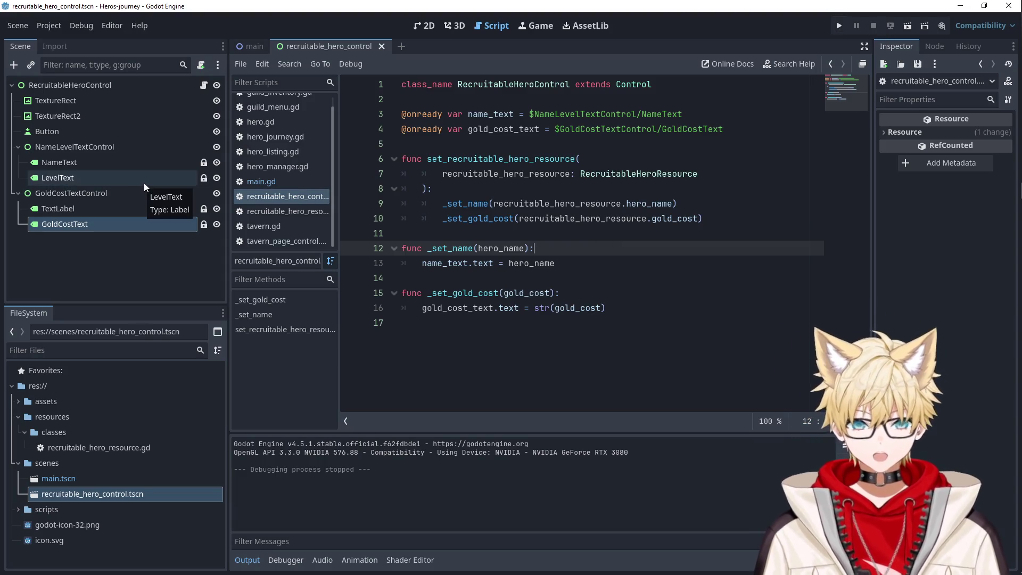
click(429, 28)
scroll(560, 282, down, 4)
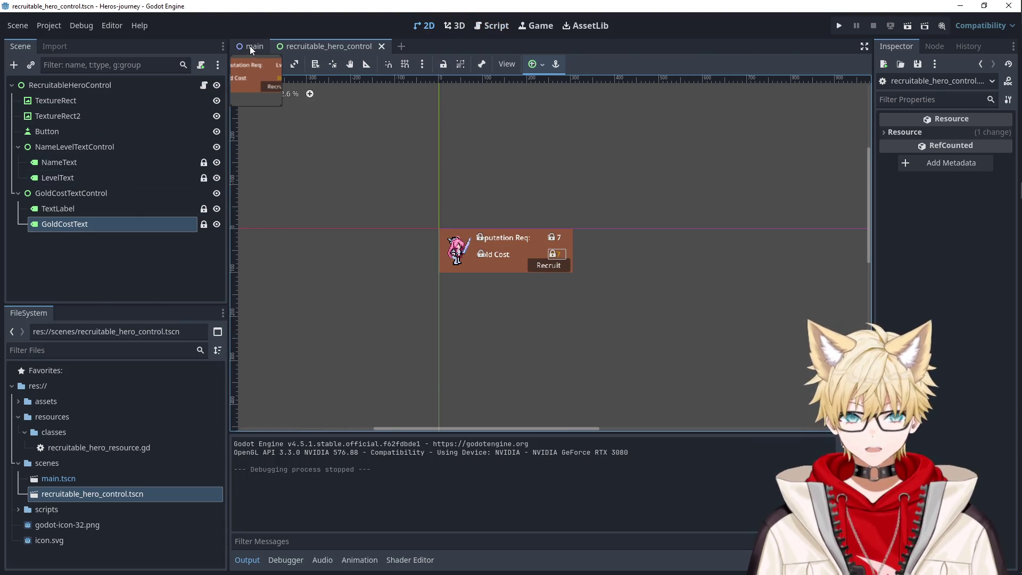
click(252, 47)
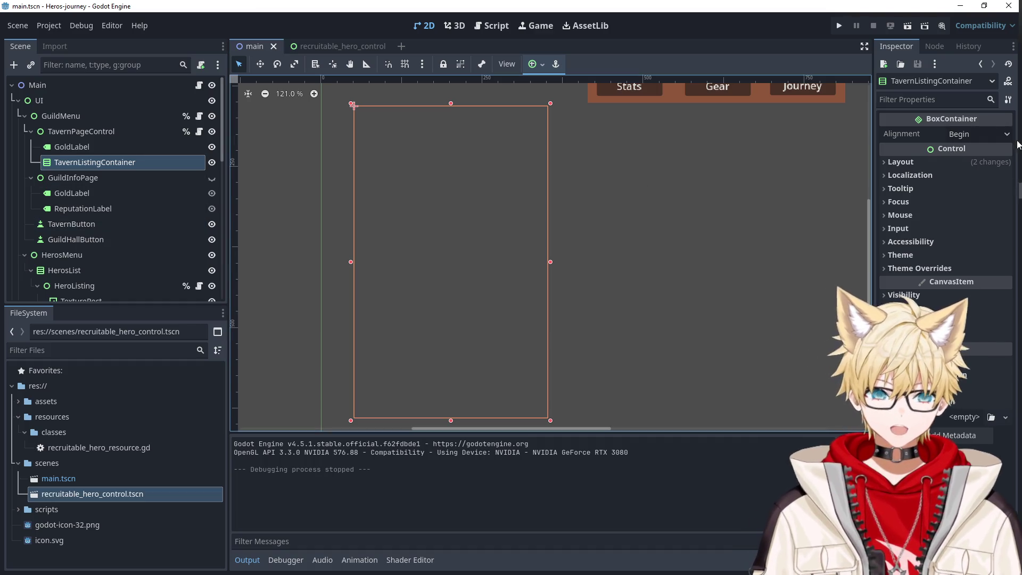
- Select the HeroListing card under HerosList and open its context menu
mouse_move(1004, 151)
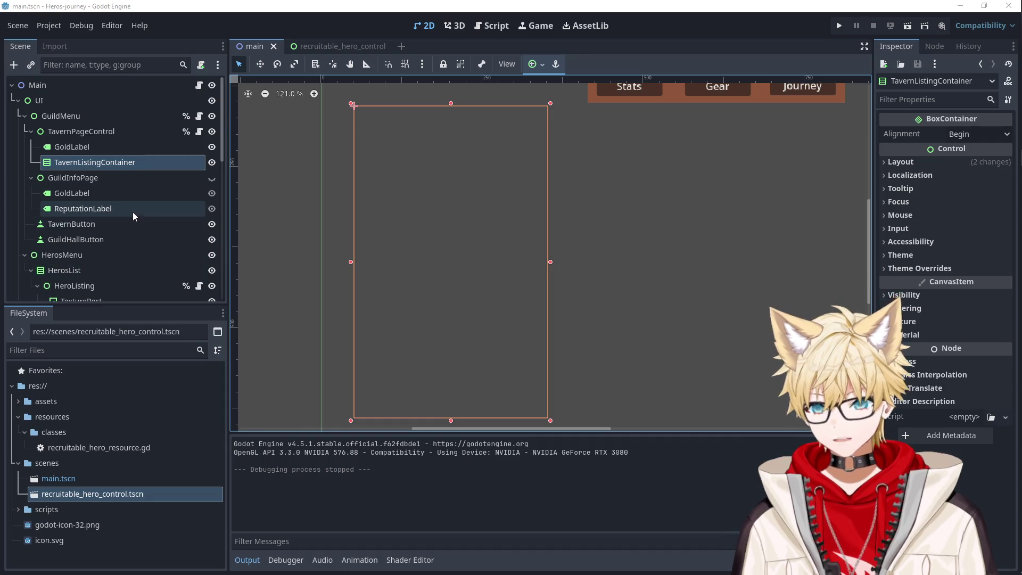
scroll(115, 195, down, 2)
click(710, 159)
scroll(712, 159, down, 6)
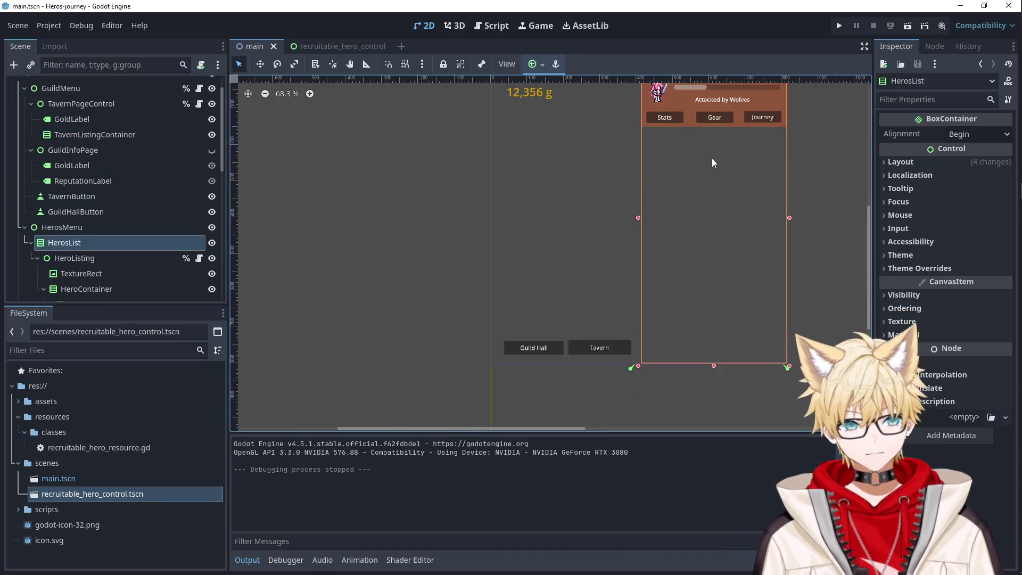
scroll(102, 207, down, 2)
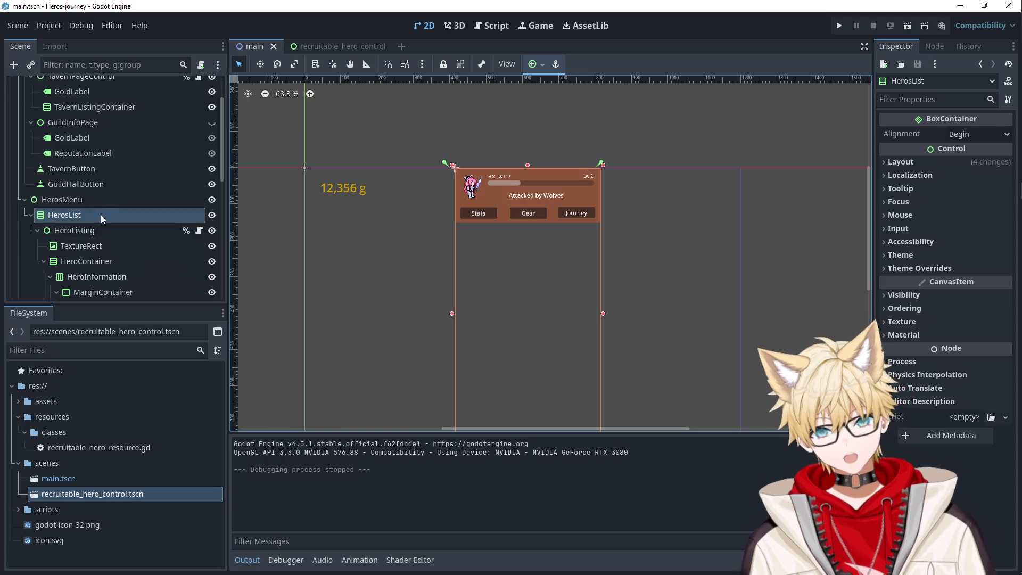
scroll(124, 226, down, 2)
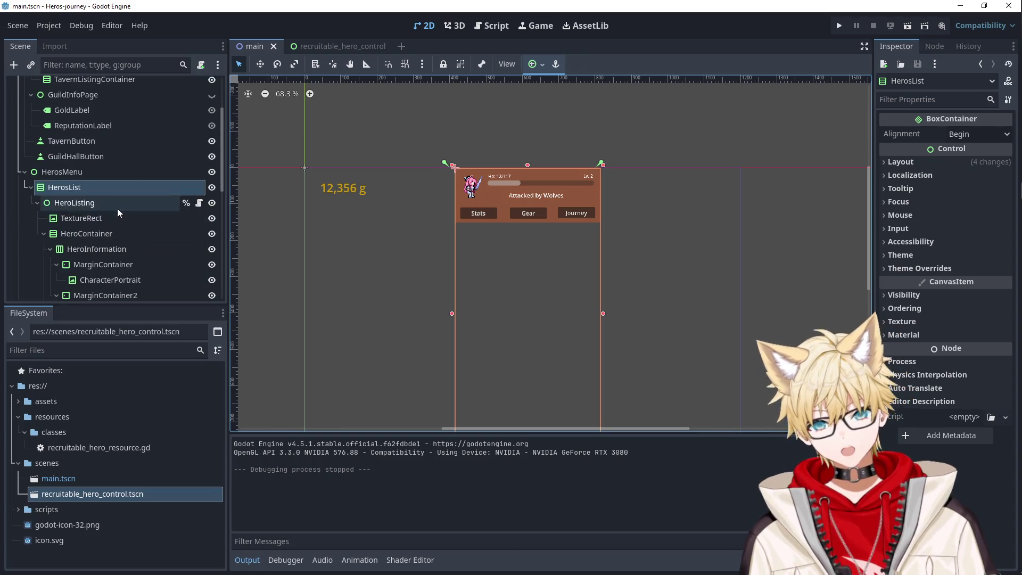
click(118, 207)
scroll(431, 251, down, 1)
scroll(432, 252, up, 2)
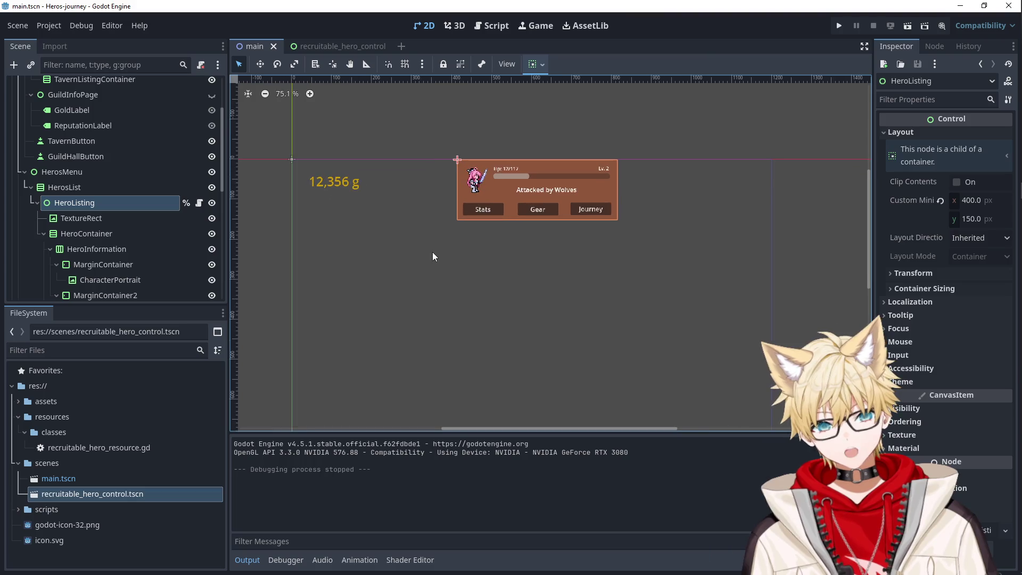
scroll(508, 268, down, 1)
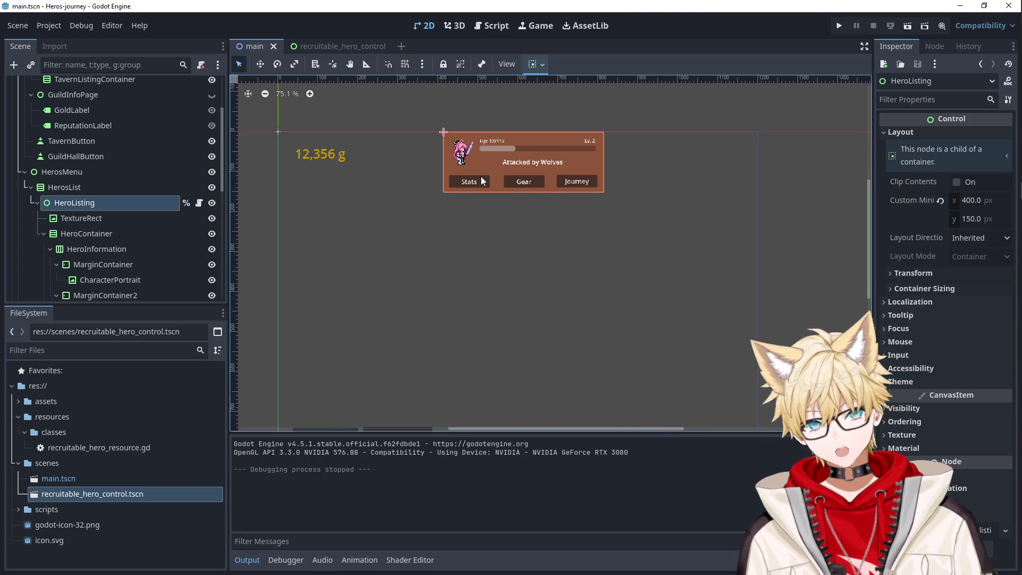
right_click(125, 203)
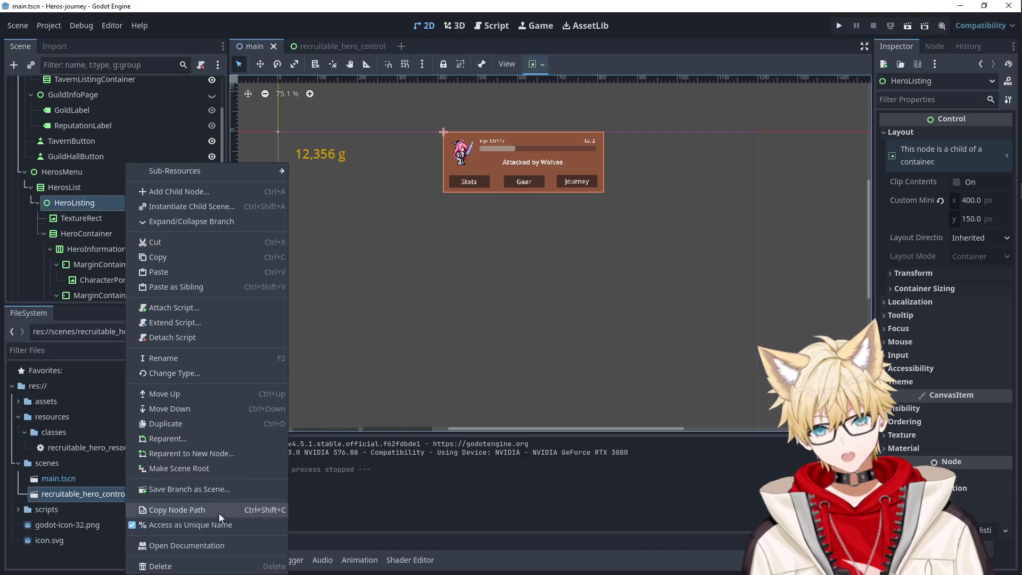
- Turn off Access as Unique Name for HeroListing, then cancel Save Branch as Scene
click(191, 526)
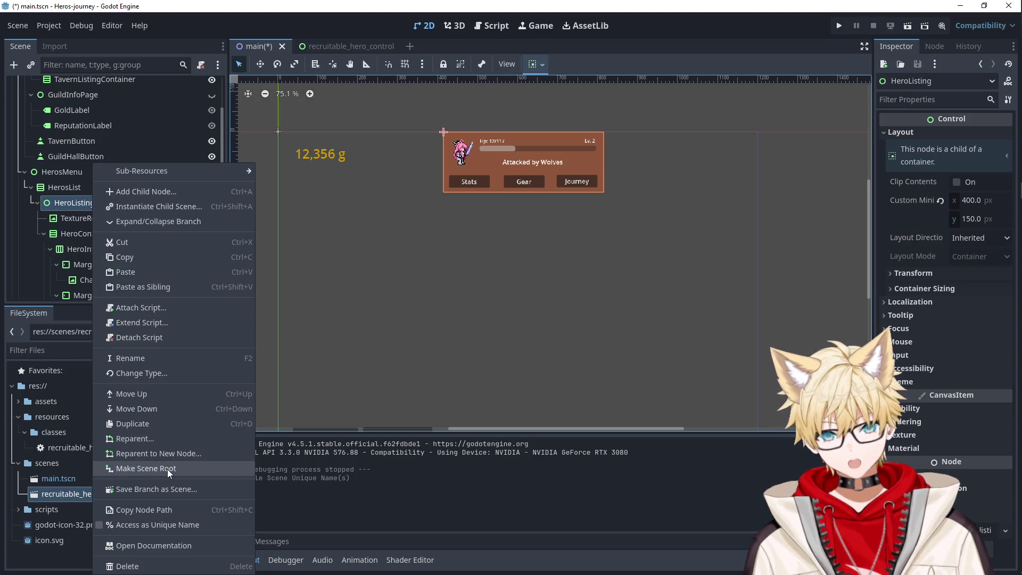
click(166, 489)
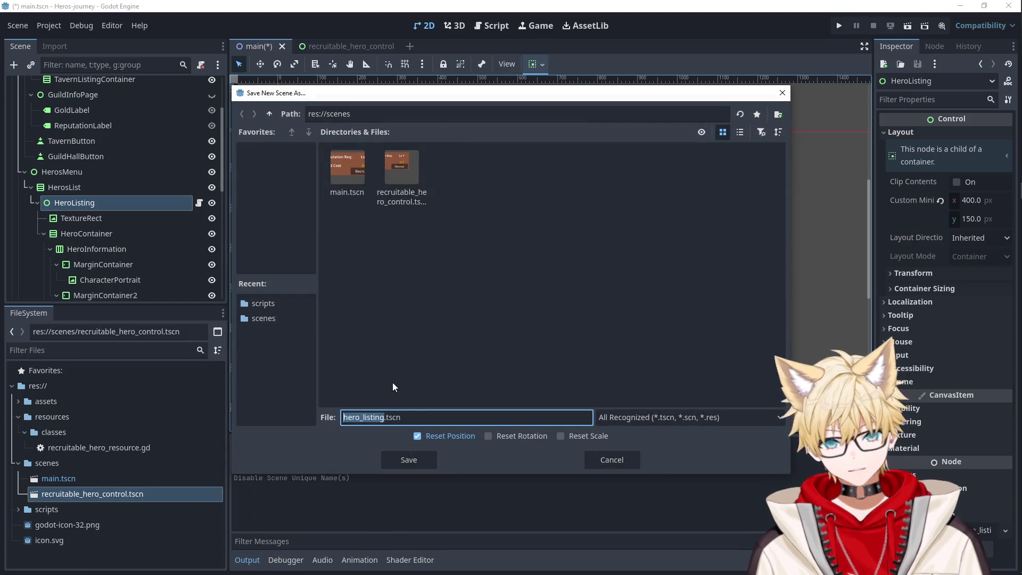
click(605, 455)
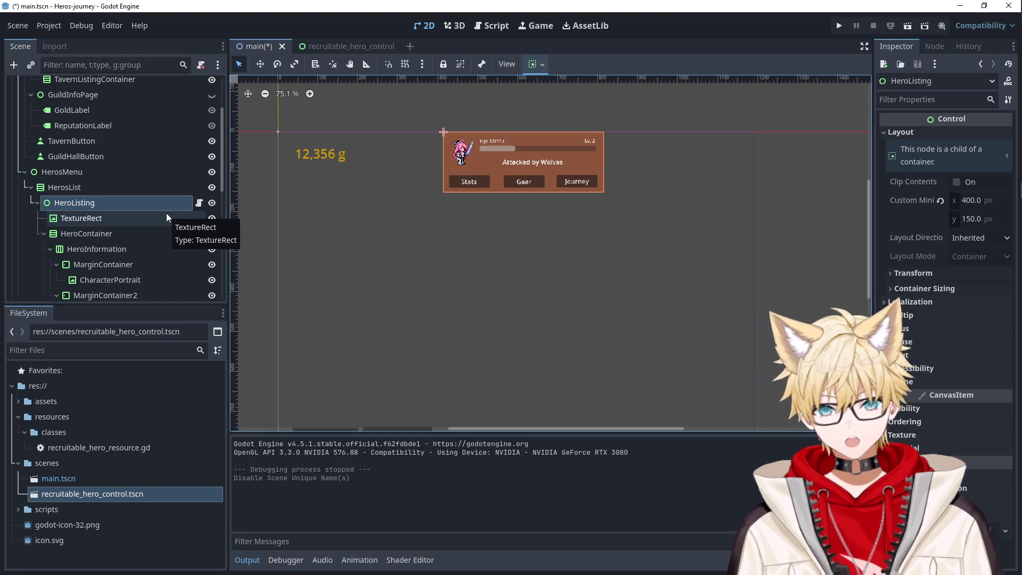
- Rename the HeroListing node to 'HeroControl'
double_click(103, 200)
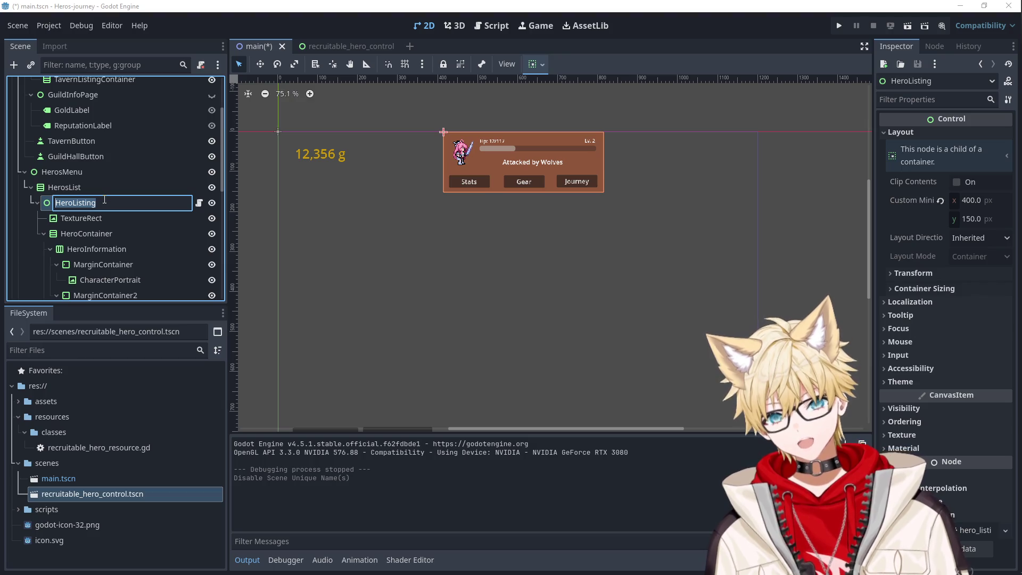
click(105, 200)
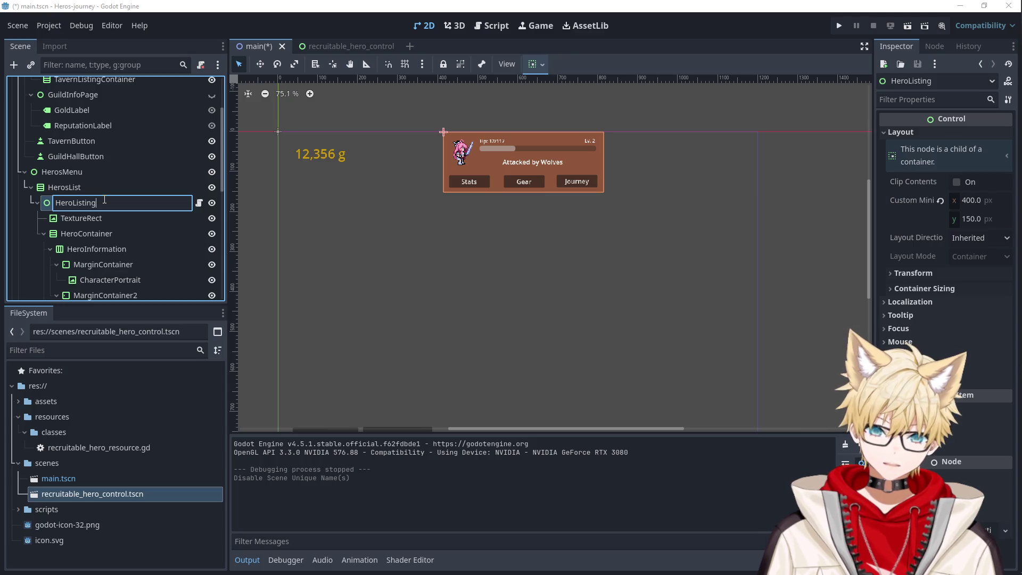
key(BackSpace)
key(BackSpace)
key(BackSpace)
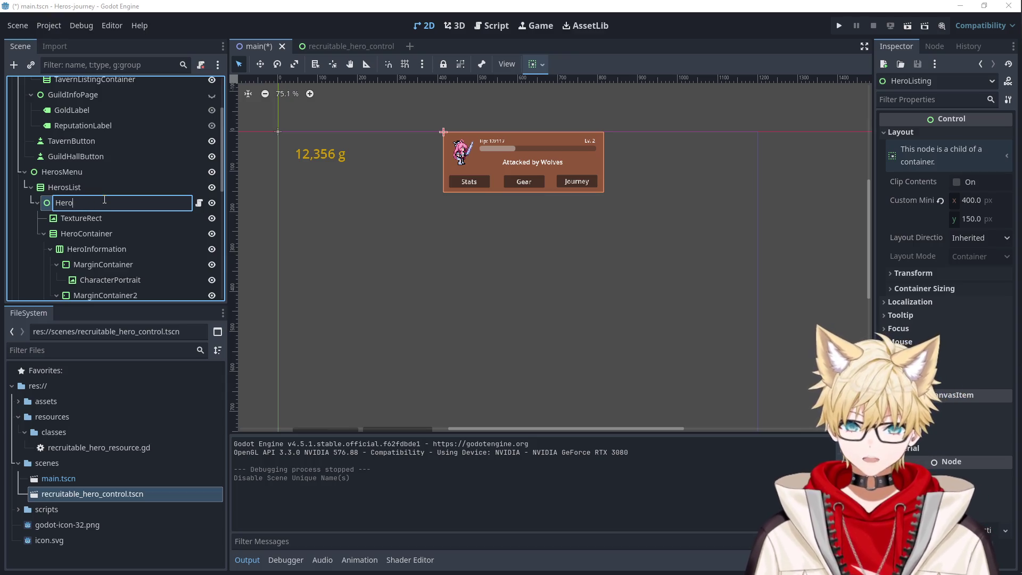
text(IO)
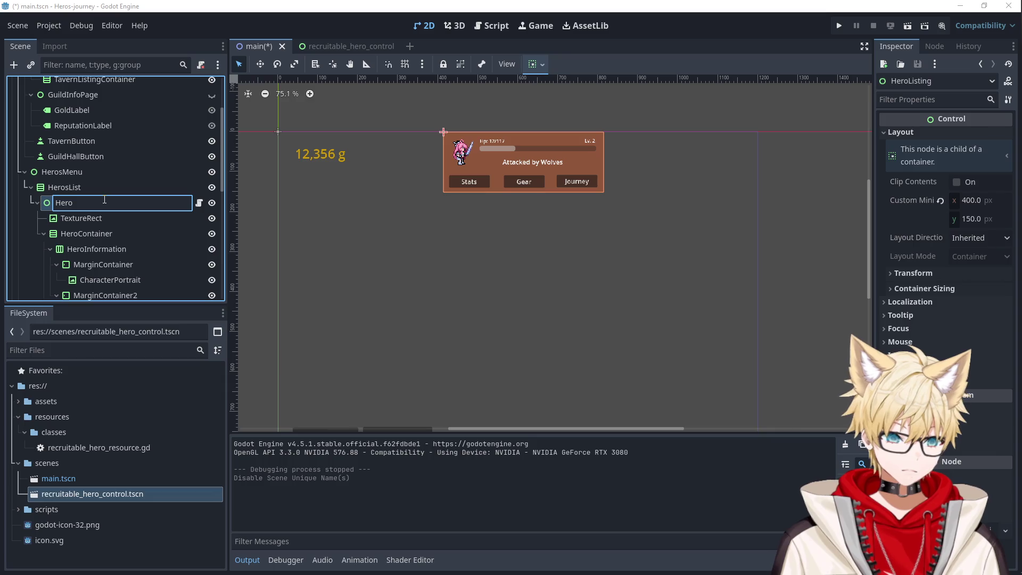
key(BackSpace)
key(BackSpace)
key(BackSpace)
text(GuildH)
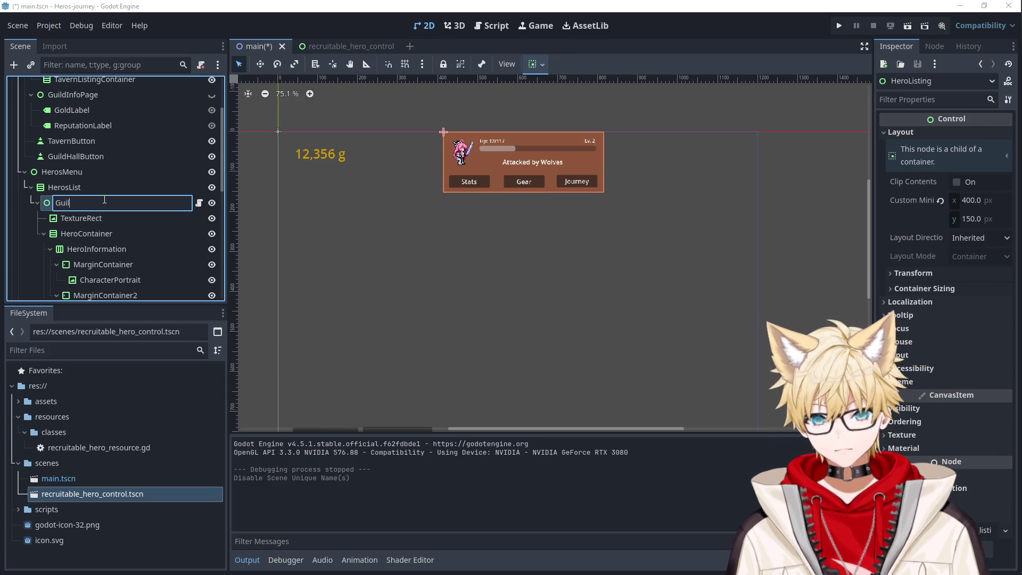
key(BackSpace)
key(BackSpace)
key(BackSpace)
text(Hero)
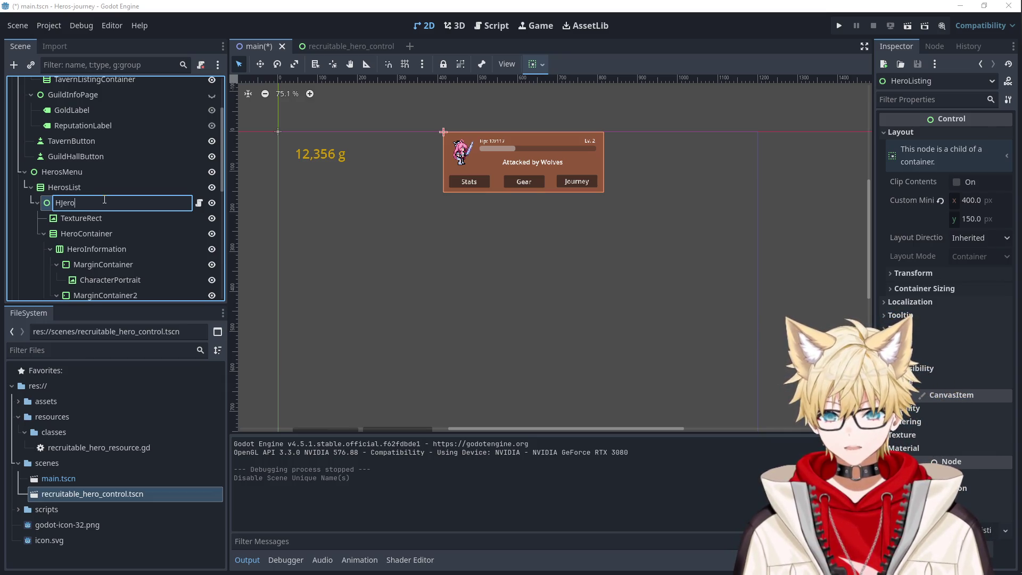
key(BackSpace)
key(BackSpace)
key(BackSpace)
text(eroControl)
key(Return)
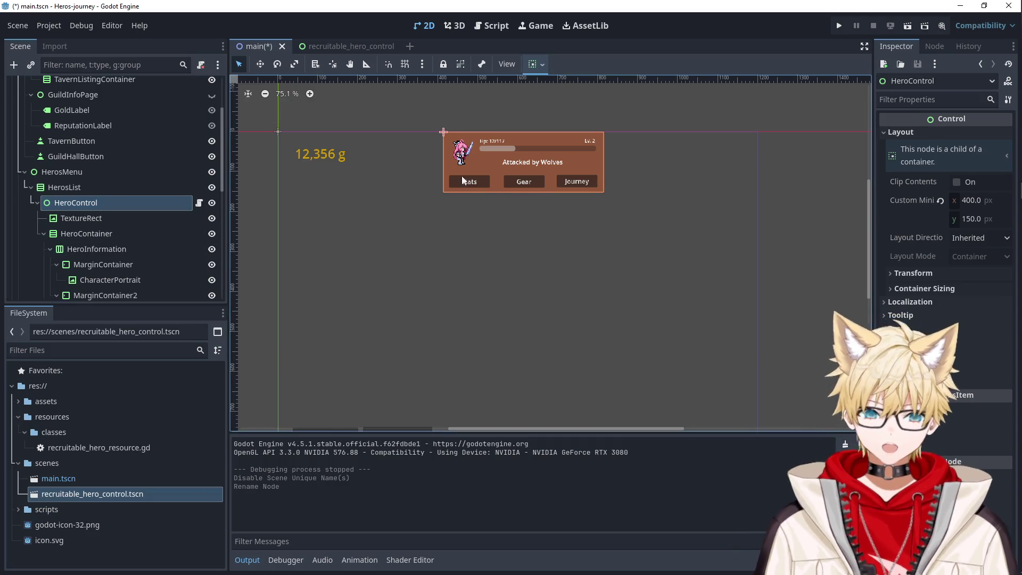
- Check the Stats button and HerosList container, then reselect HeroControl
click(478, 186)
click(523, 225)
scroll(177, 226, up, 2)
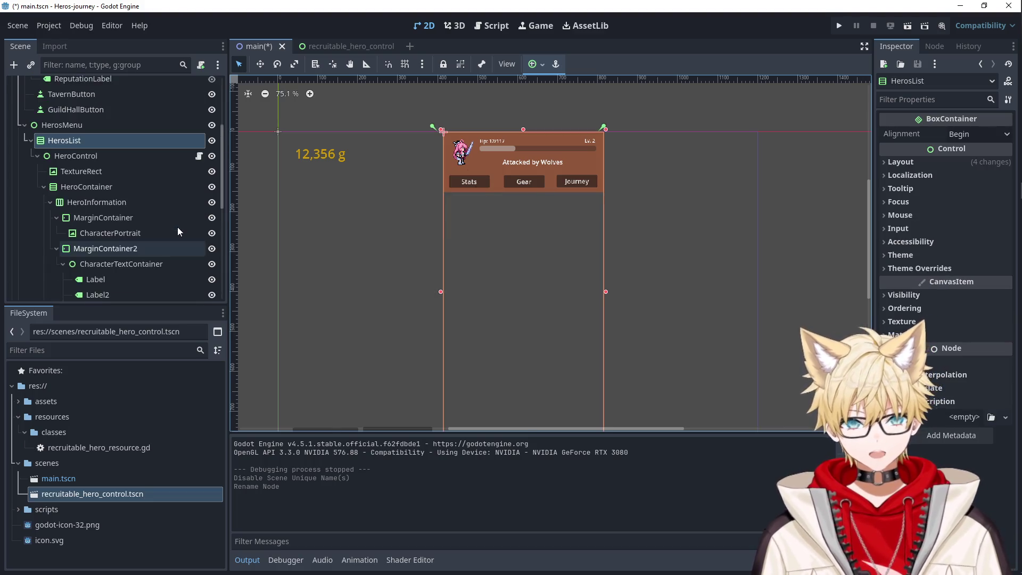
click(159, 184)
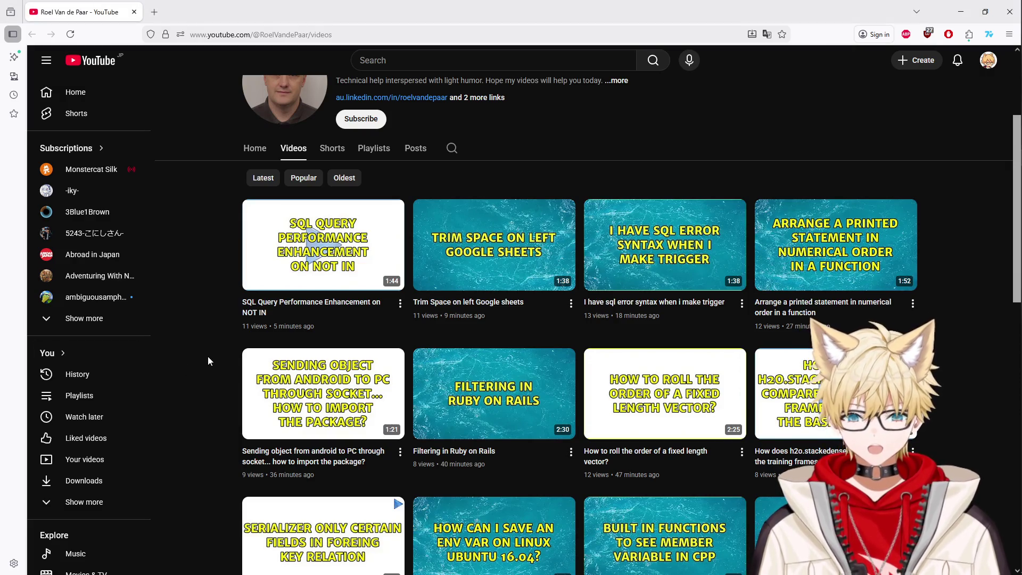
- Play the 'SQL Query Performance Enhancement on NOT IN' video with the volume raised
scroll(236, 352, down, 5)
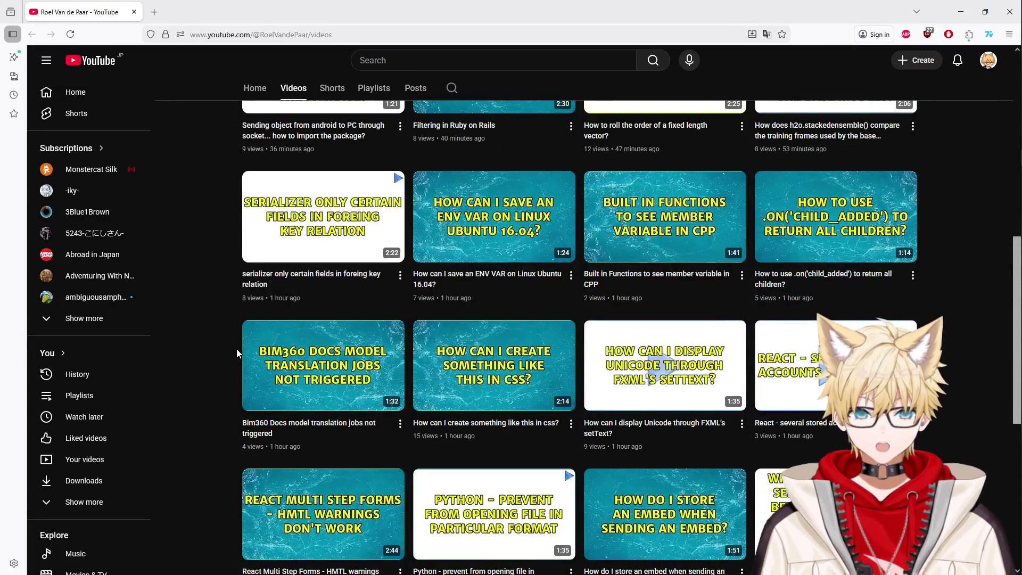
scroll(238, 348, up, 8)
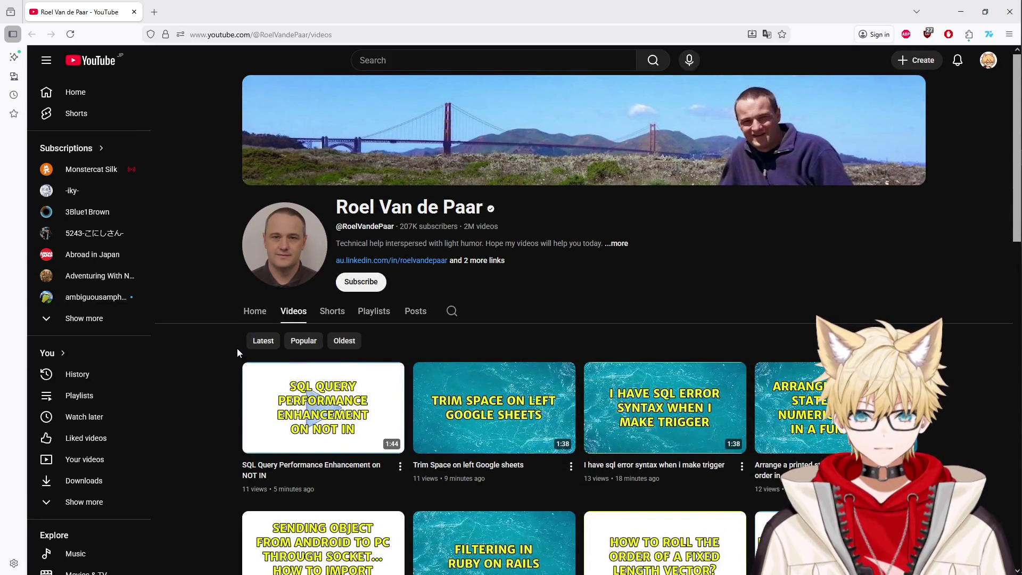
scroll(237, 349, down, 4)
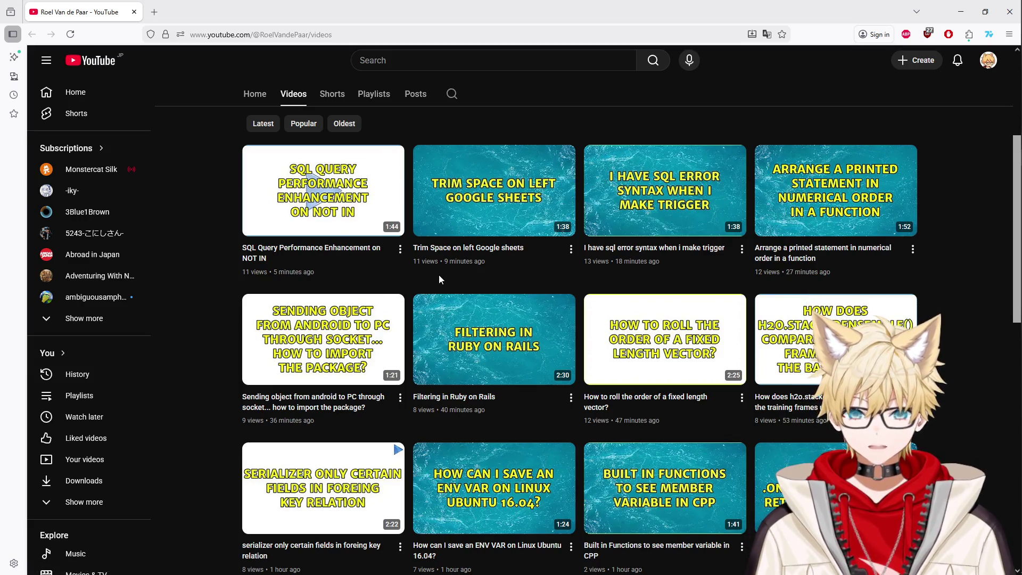
mouse_move(307, 230)
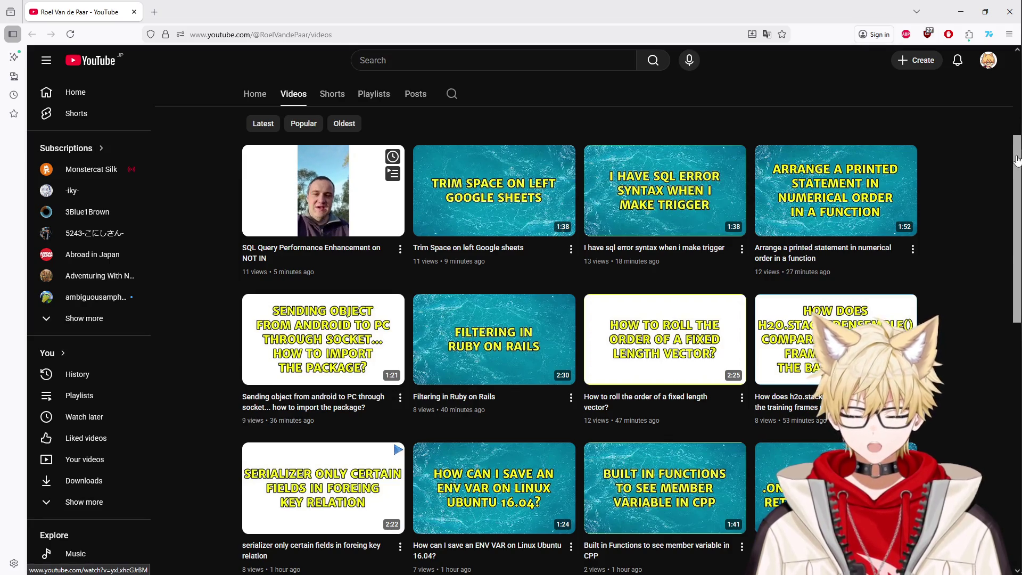
mouse_move(1006, 157)
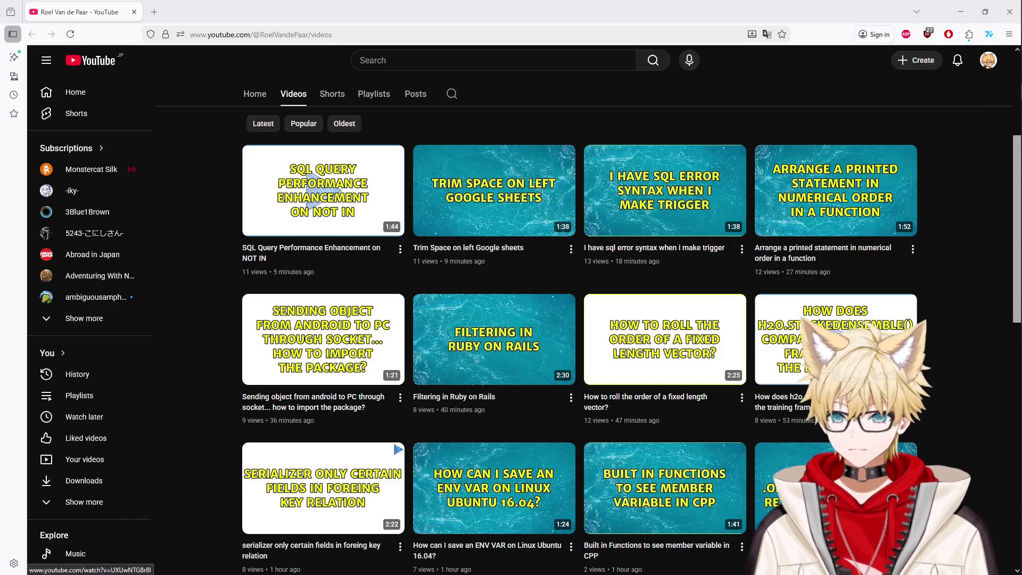
click(298, 176)
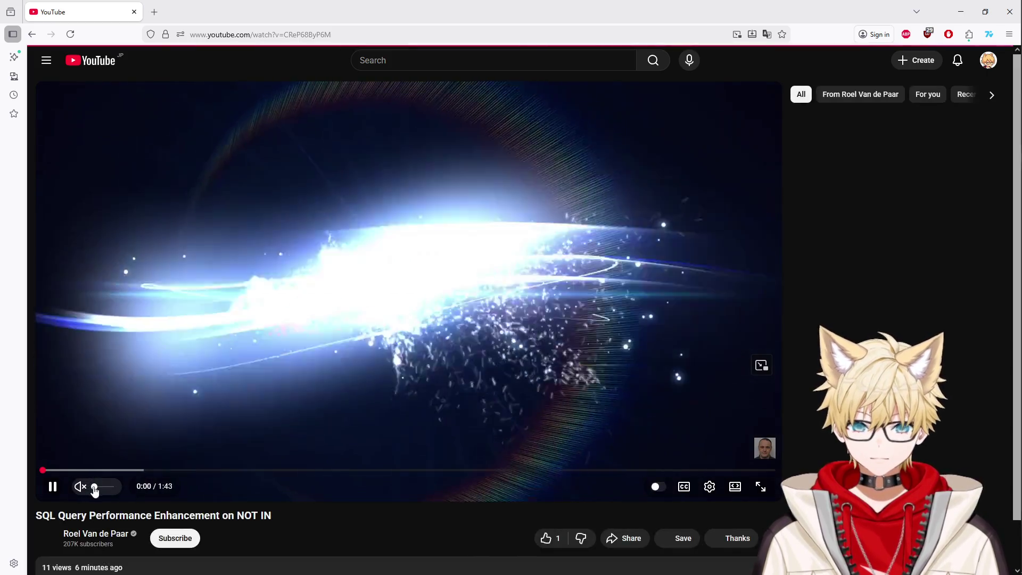
click(94, 488)
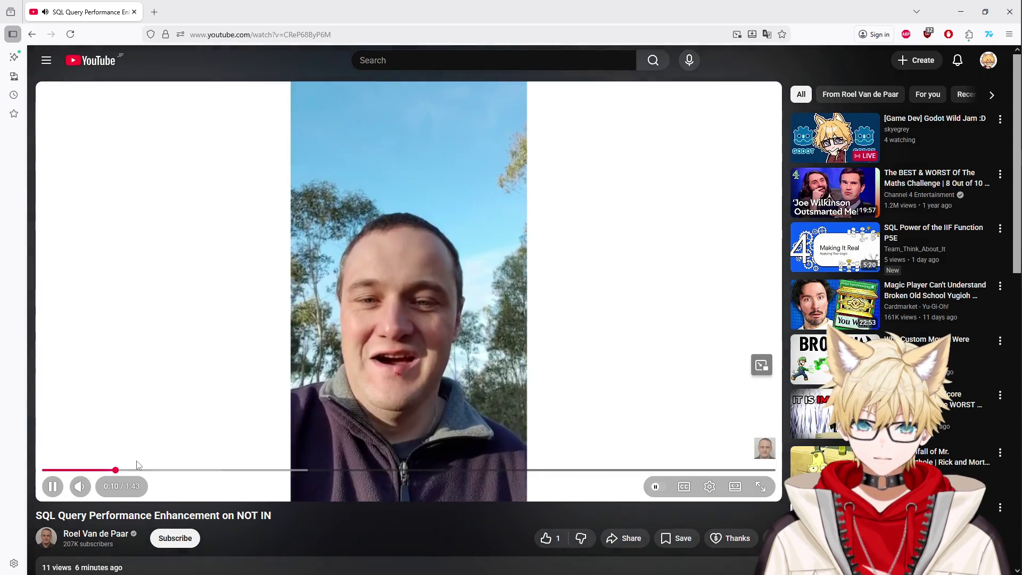
click(105, 487)
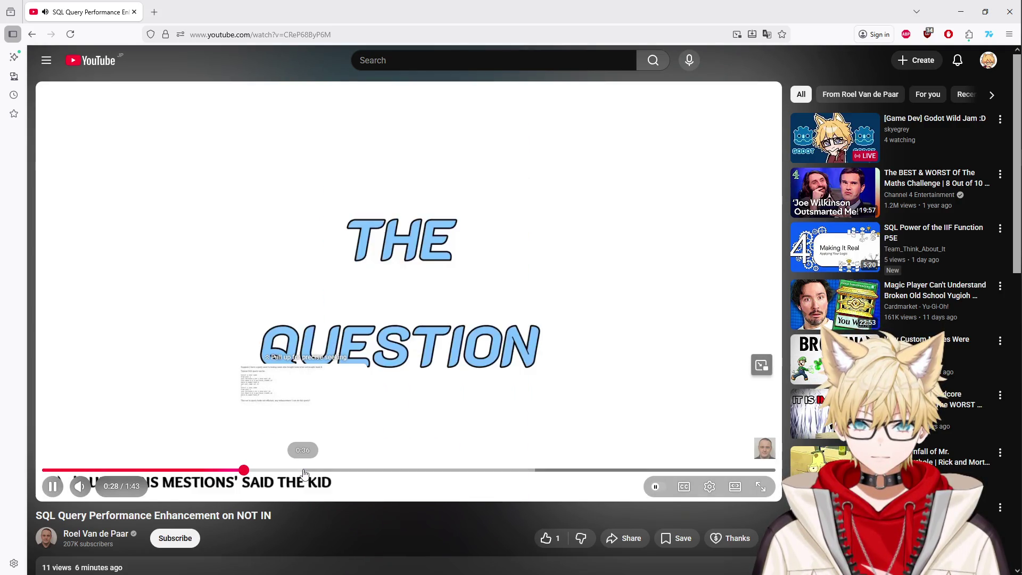
- Pause the video at 0:40 on the NOT IN question and return to the channel videos
click(304, 472)
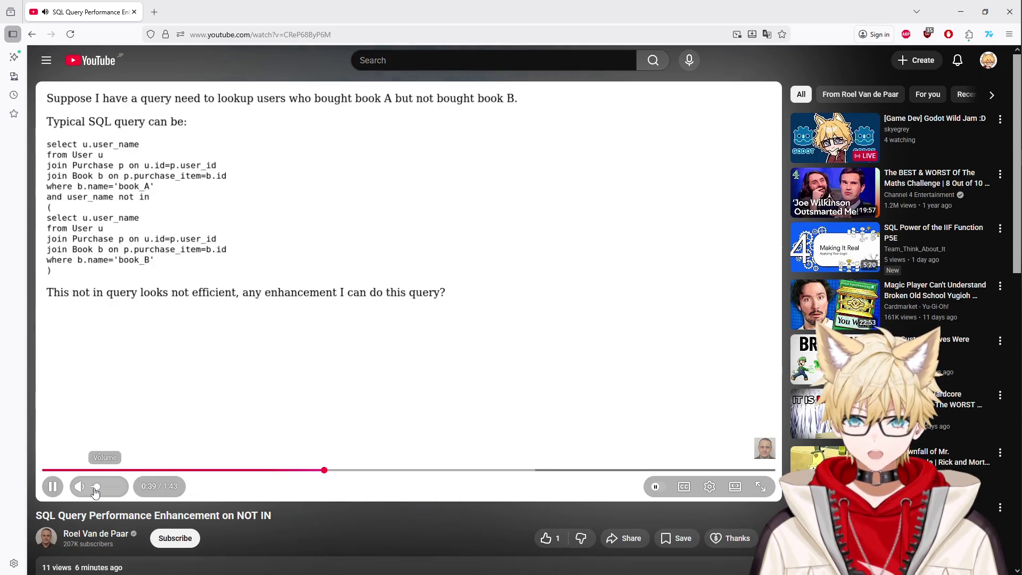
click(240, 394)
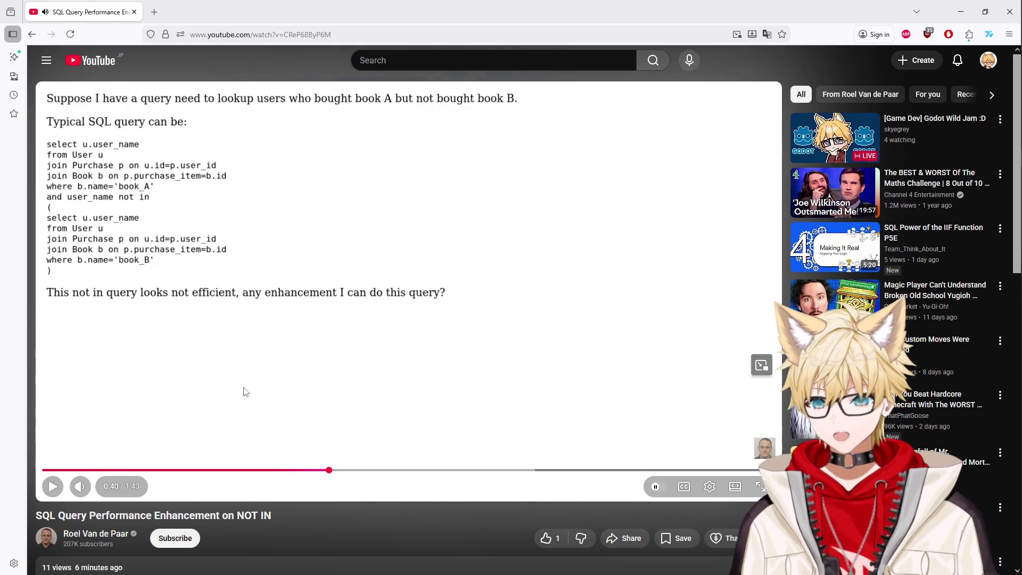
scroll(245, 386, down, 4)
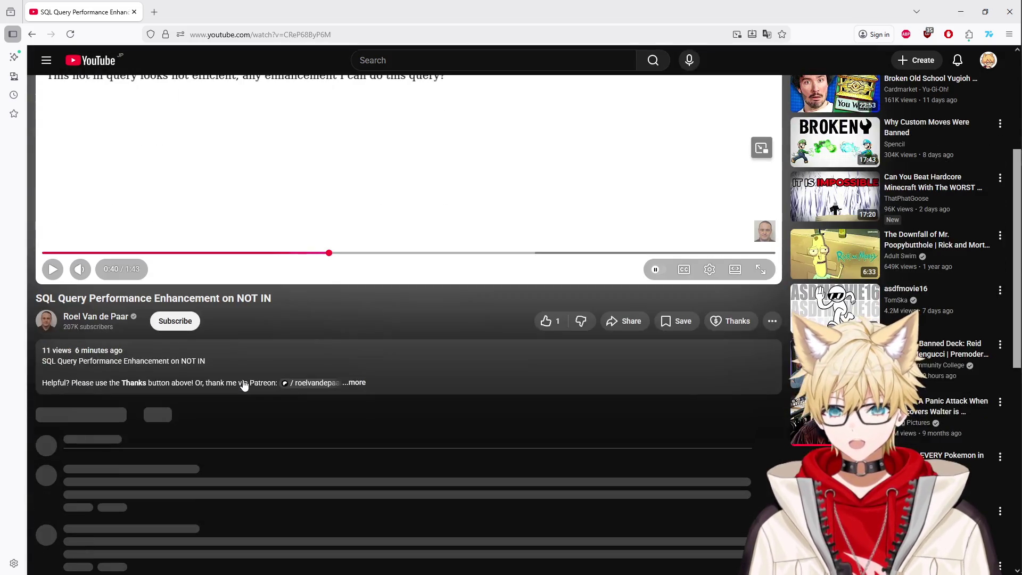
scroll(255, 379, up, 4)
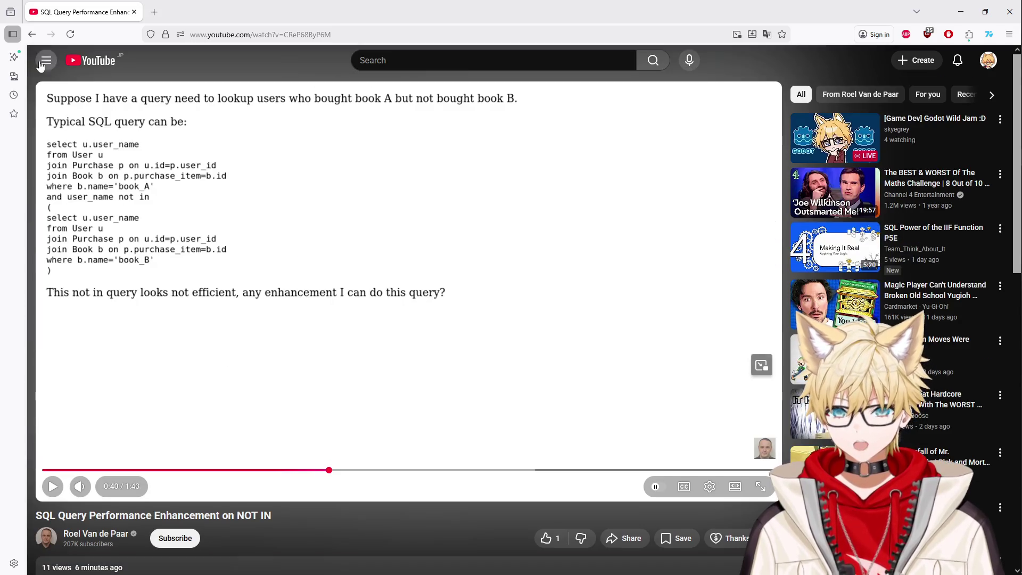
click(33, 40)
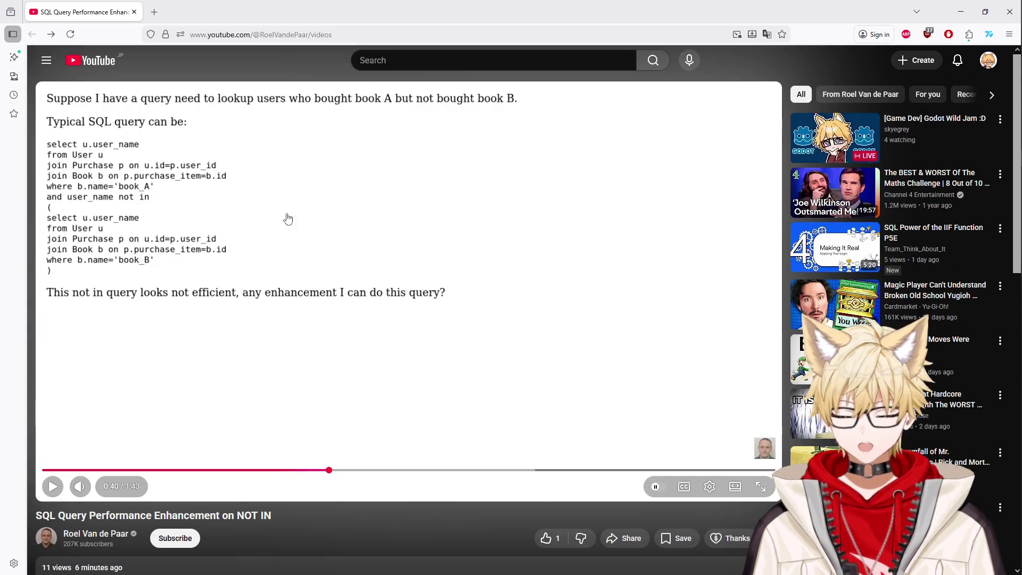
- View the channel's About details: links, join date, subscribers, video count and total views
scroll(204, 364, down, 5)
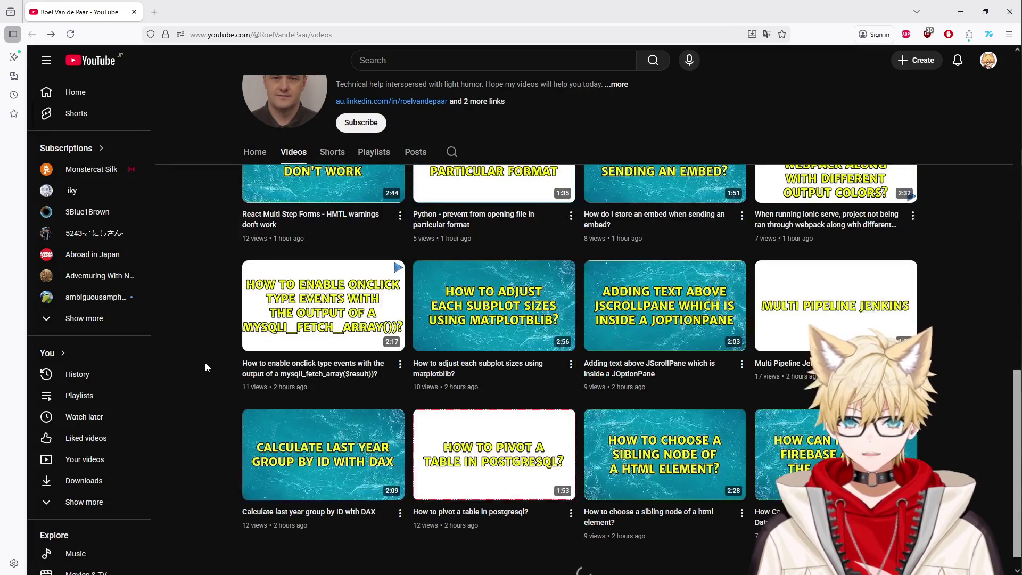
scroll(200, 359, down, 3)
scroll(201, 357, up, 15)
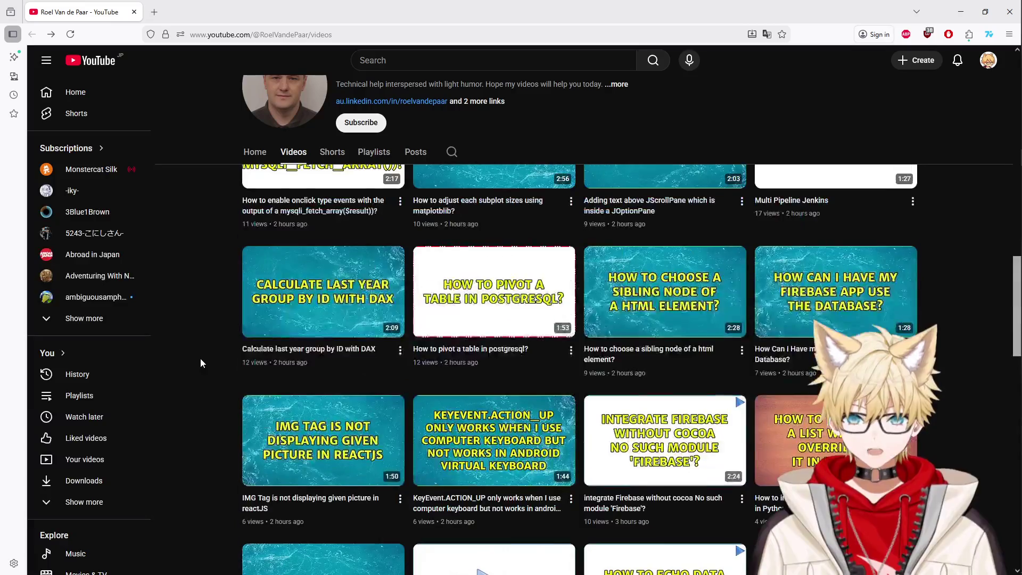
scroll(201, 359, up, 3)
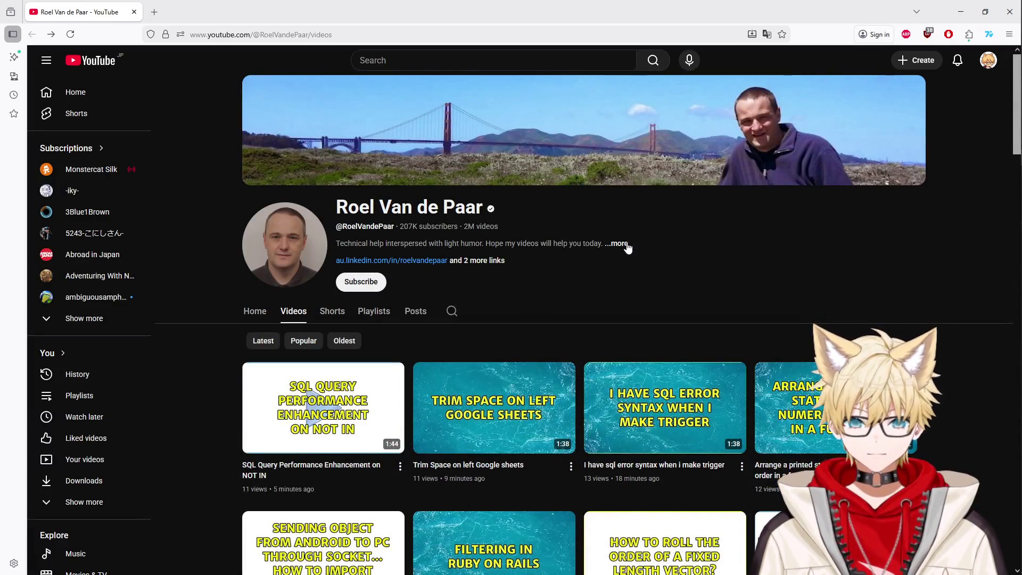
click(622, 243)
scroll(590, 358, down, 2)
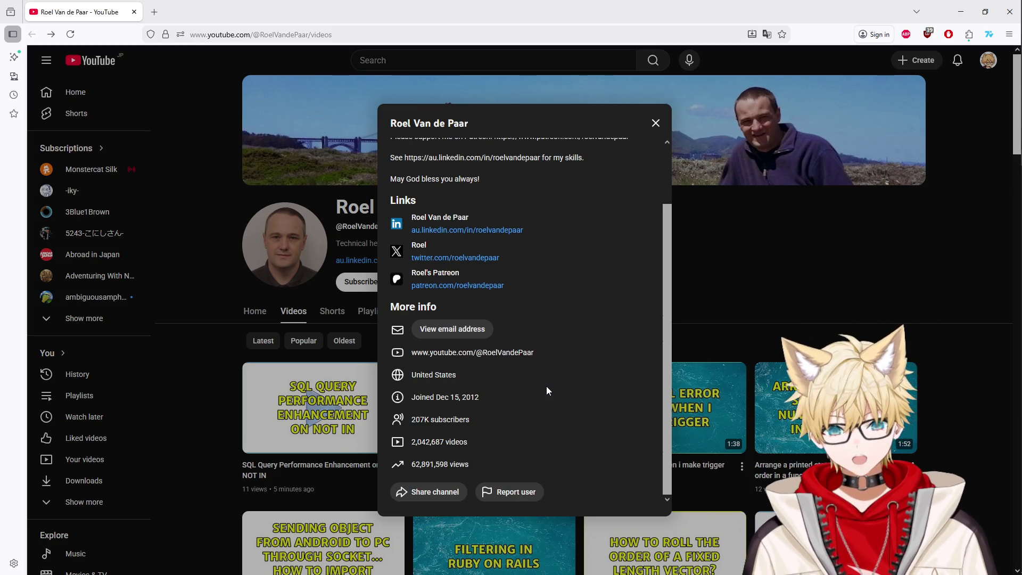
click(212, 381)
- Sort the channel videos by Popular, browse the grid, then return to the Godot editor
click(292, 342)
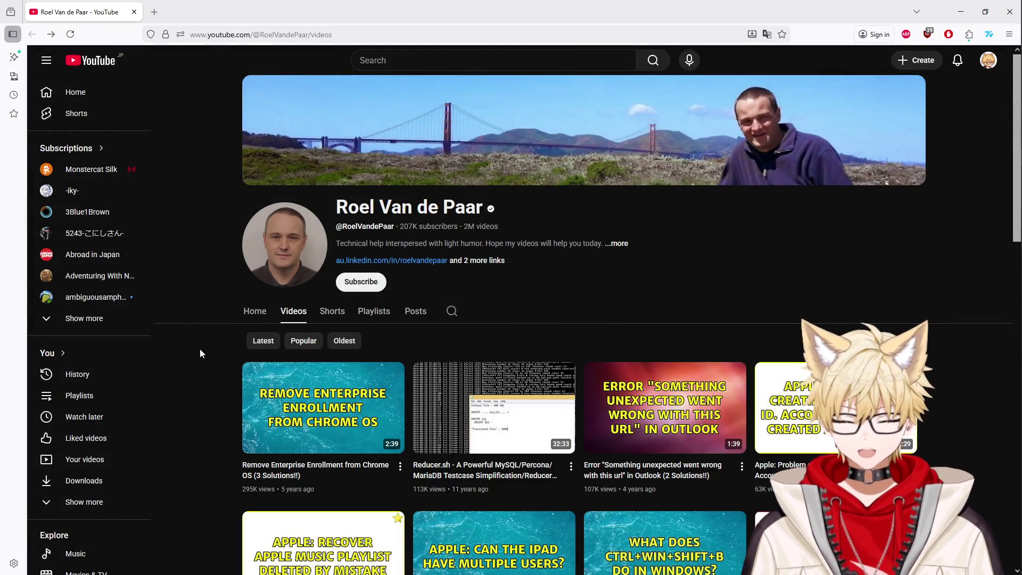
scroll(203, 340, down, 1)
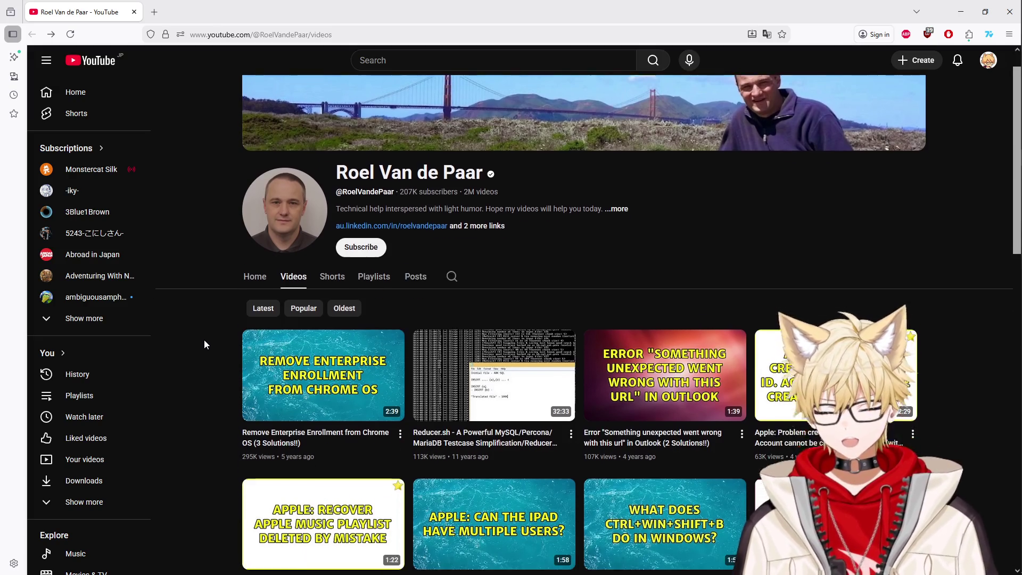
scroll(206, 341, down, 2)
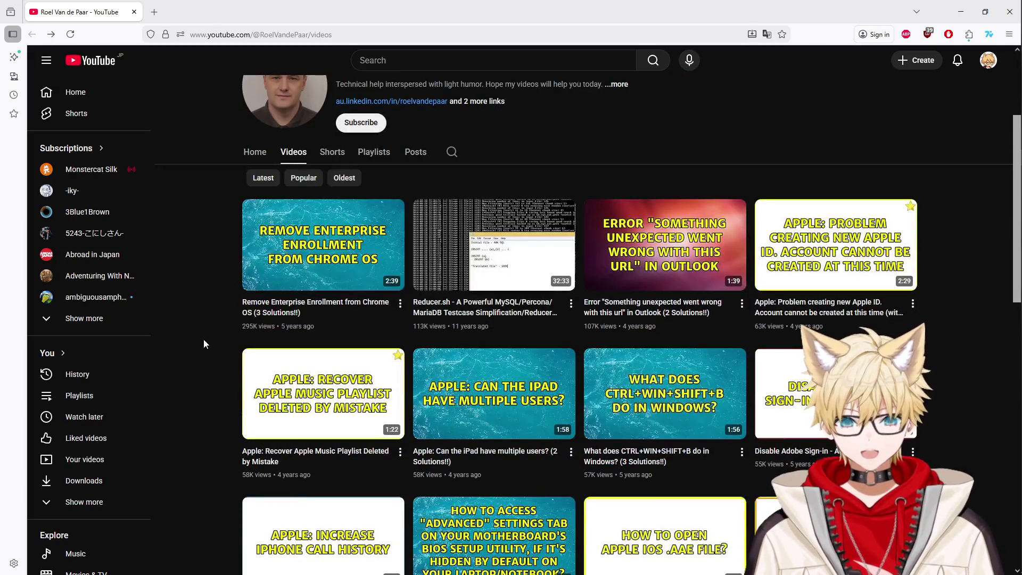
scroll(204, 339, up, 1)
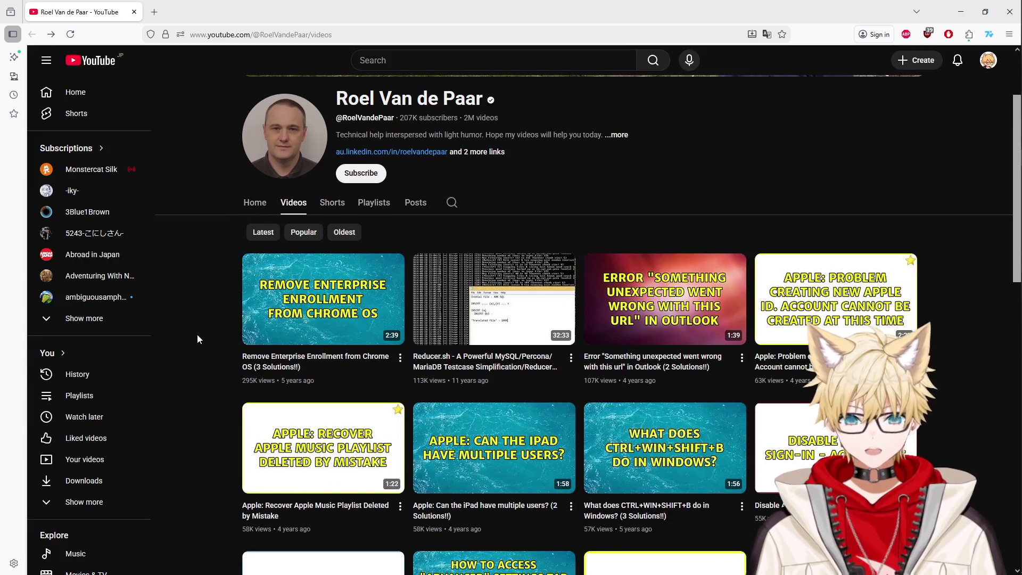
scroll(196, 350, down, 7)
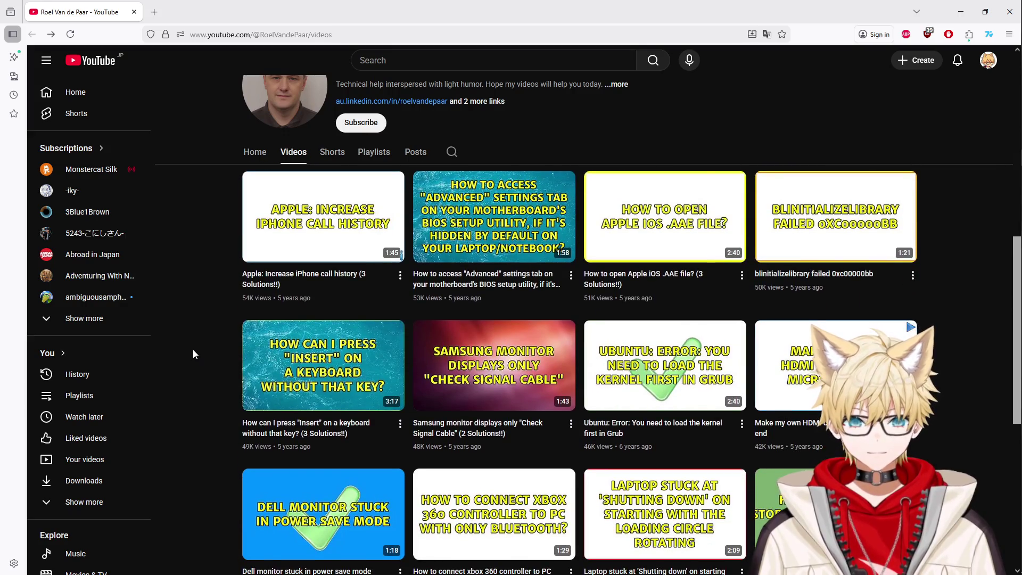
scroll(193, 347, down, 3)
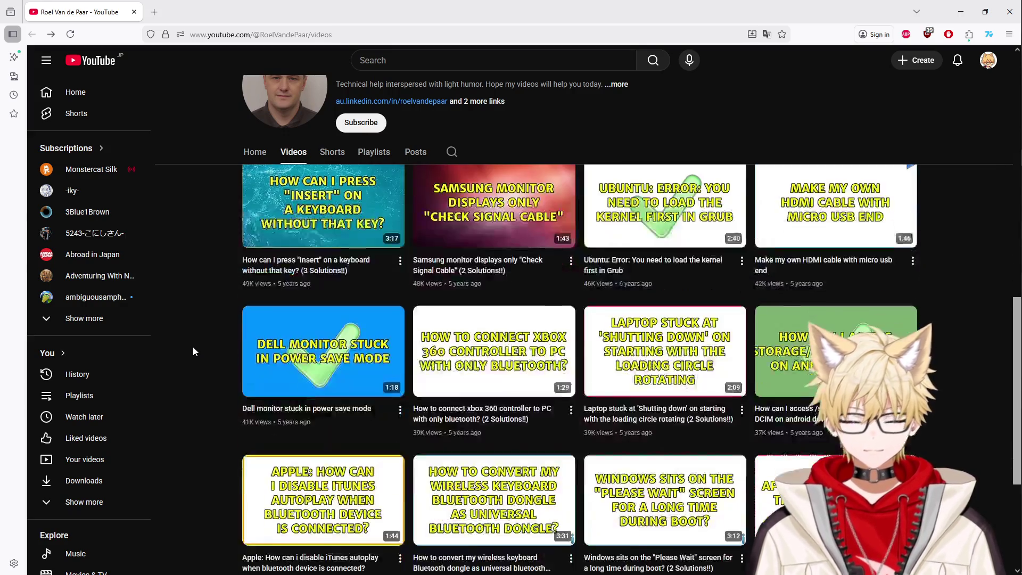
scroll(194, 351, down, 1)
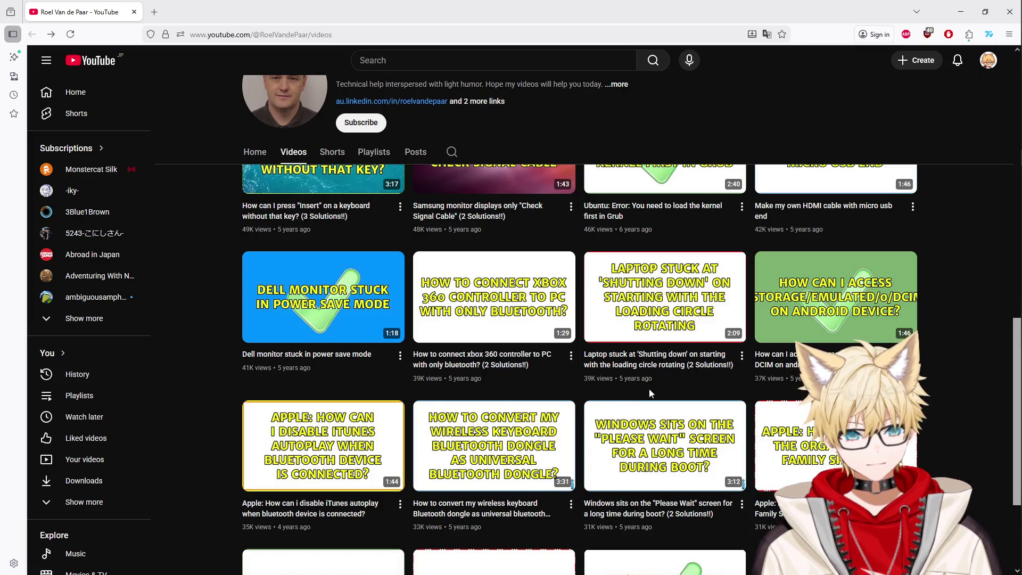
scroll(213, 398, down, 3)
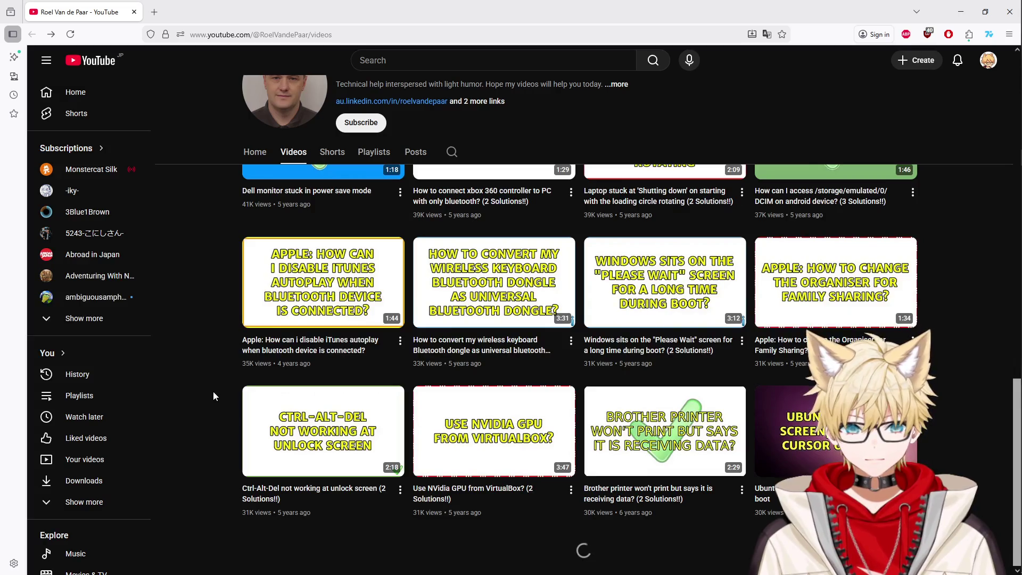
scroll(231, 387, down, 10)
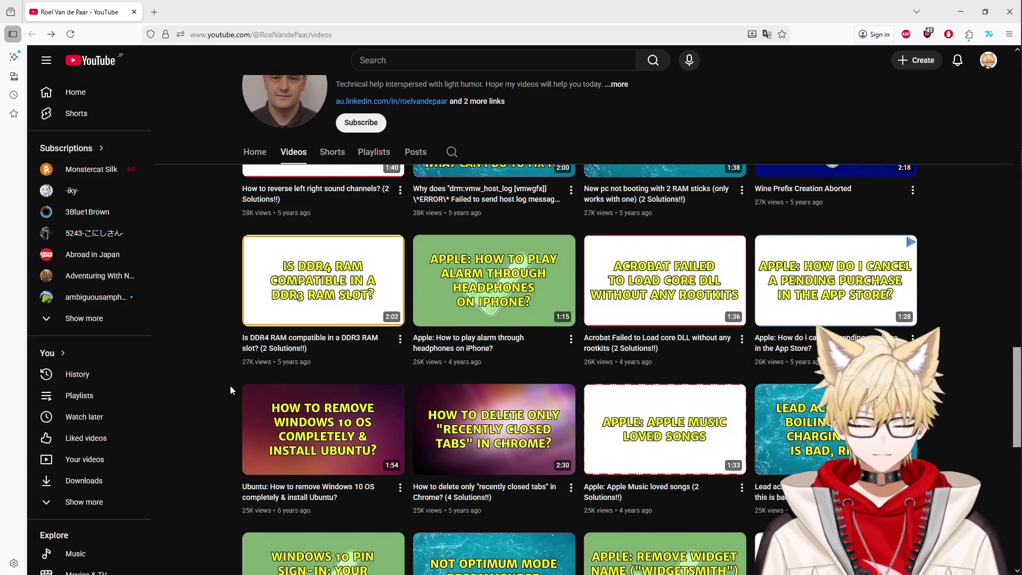
scroll(231, 385, up, 20)
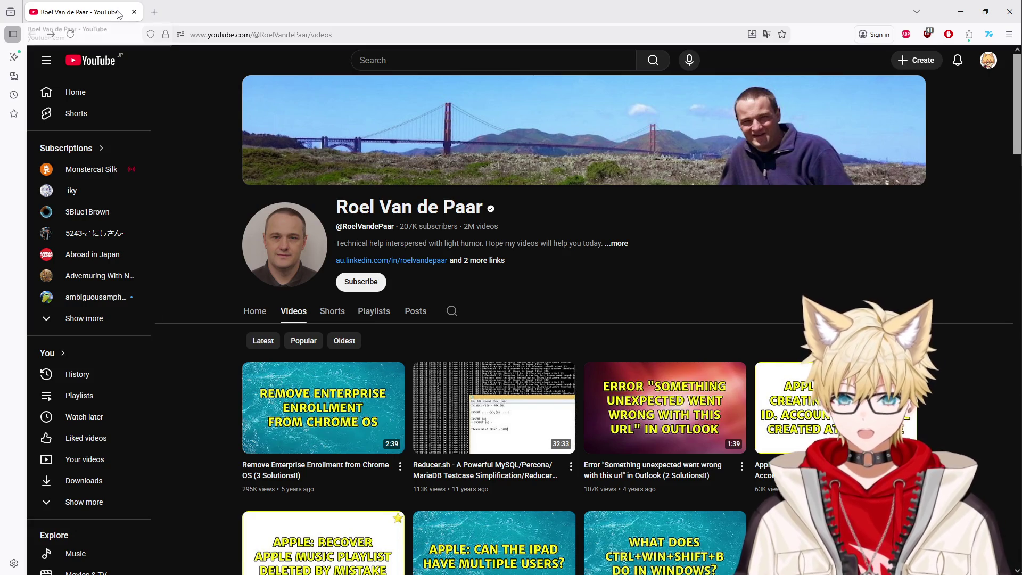
key(alt+Tab)
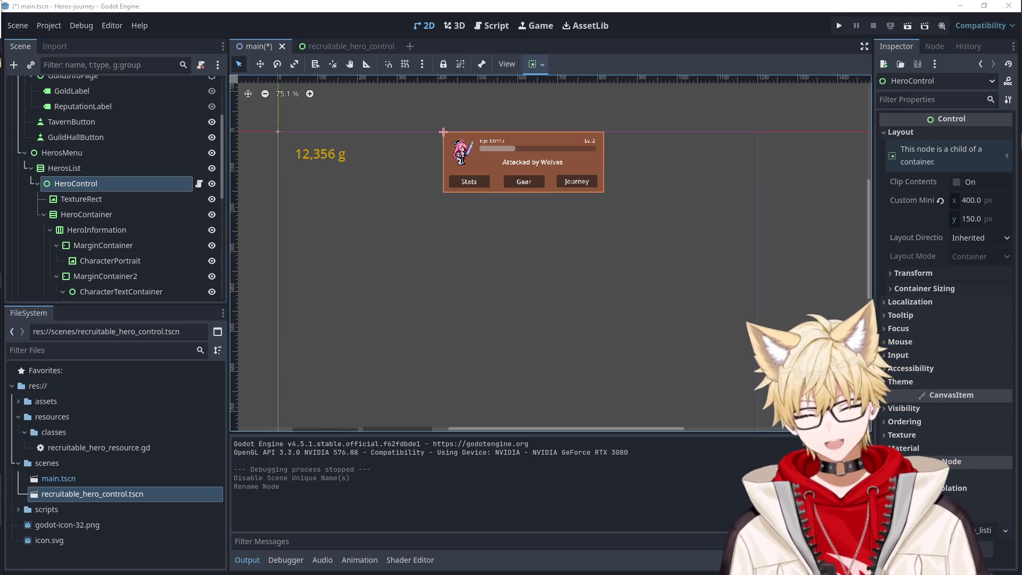
- Narrow the JourneyDisplay panel to 384 × 800 with its left edge at x 816
click(447, 320)
click(660, 291)
click(812, 272)
mouse_move(1018, 287)
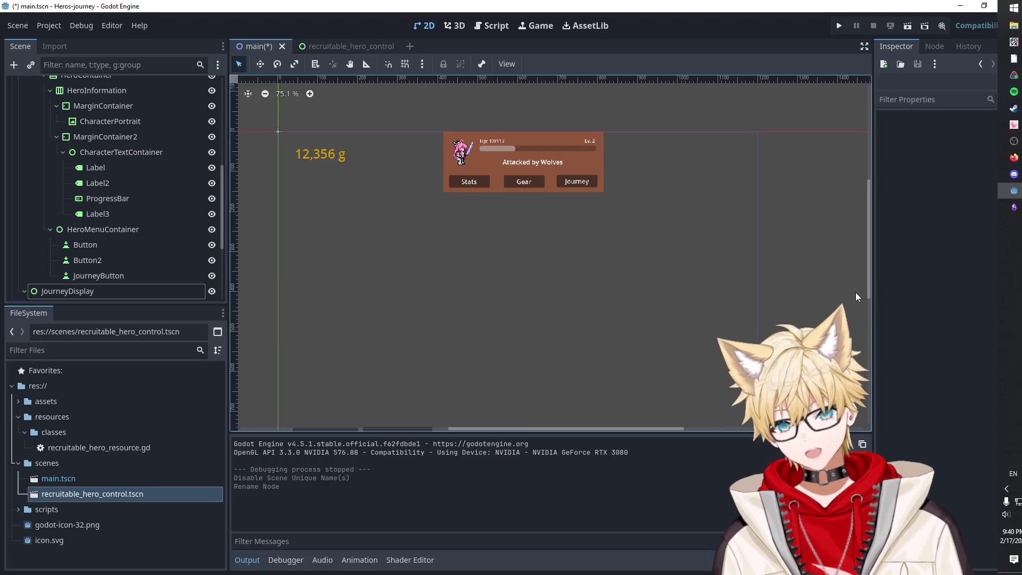
click(556, 278)
click(645, 257)
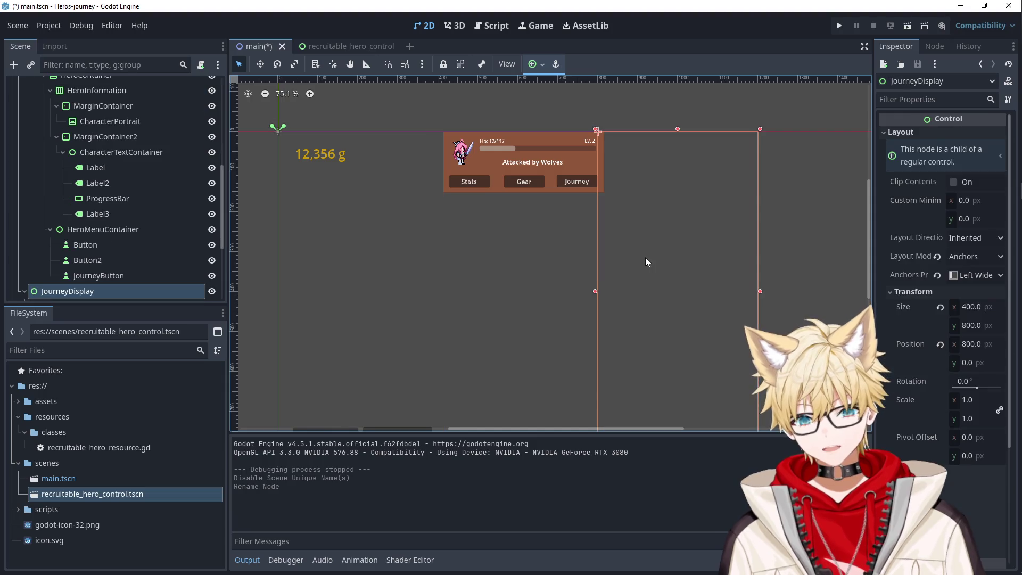
drag(597, 292, 603, 292)
click(821, 259)
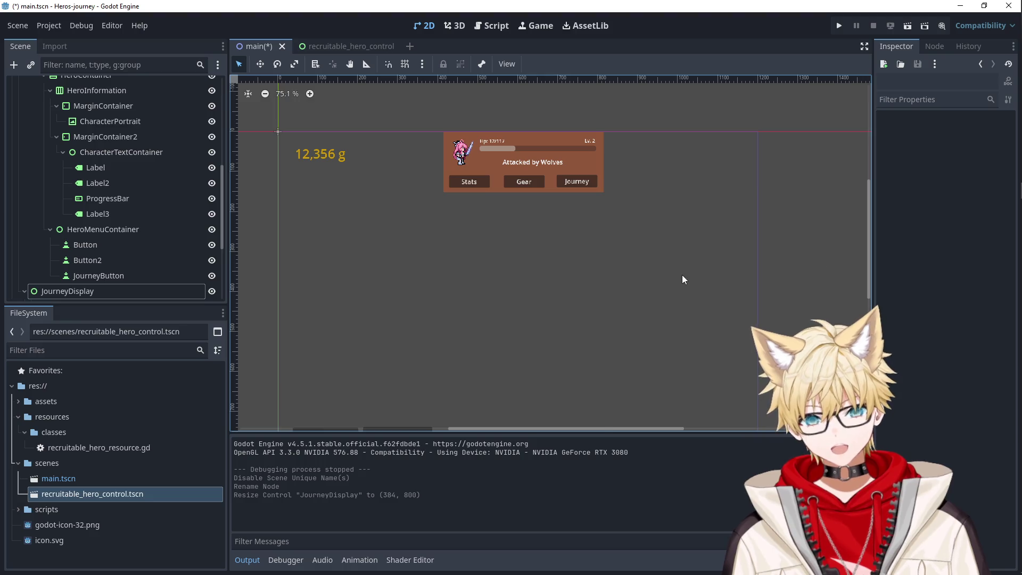
click(682, 275)
click(812, 259)
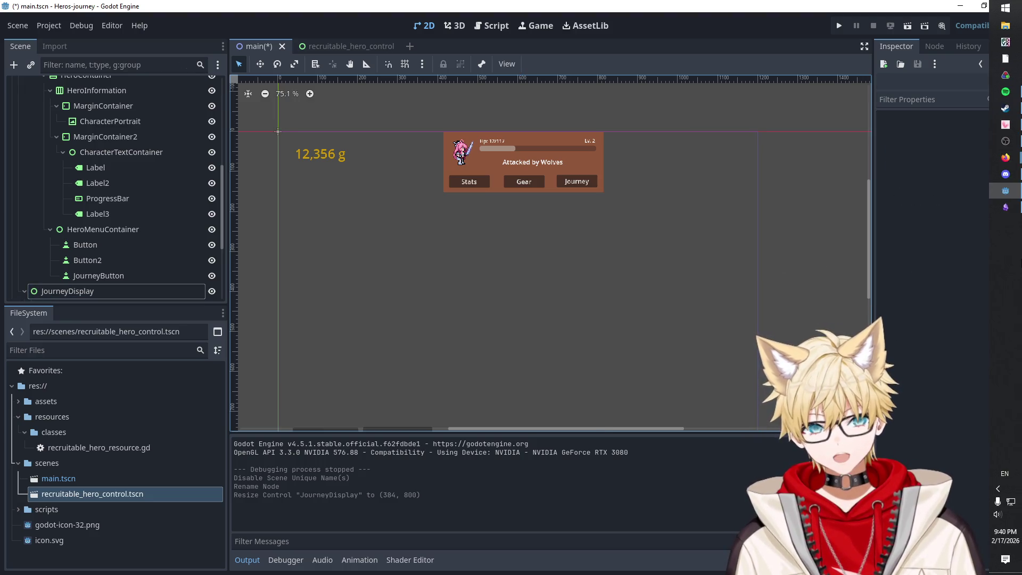
mouse_move(1010, 98)
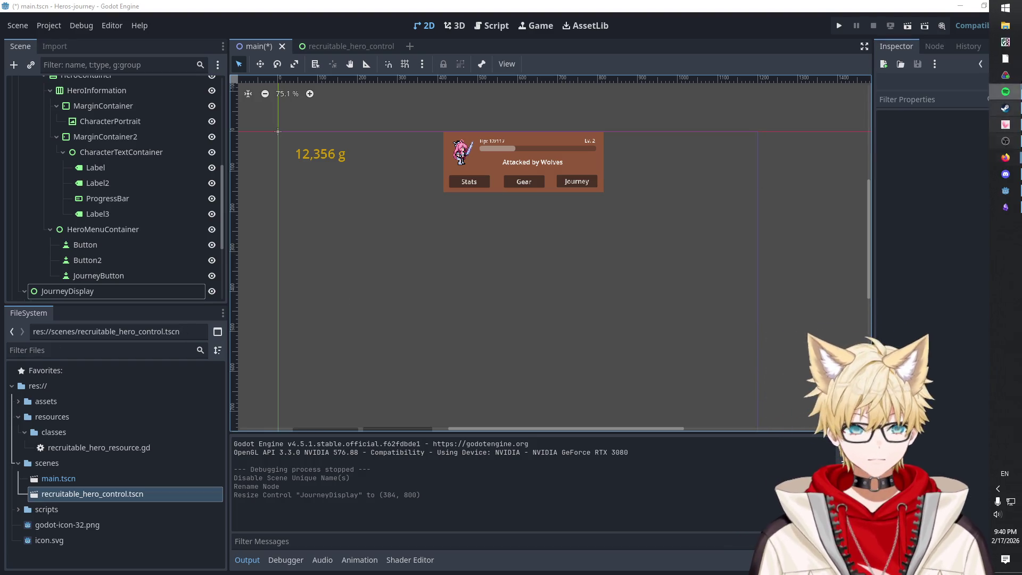
mouse_move(987, 161)
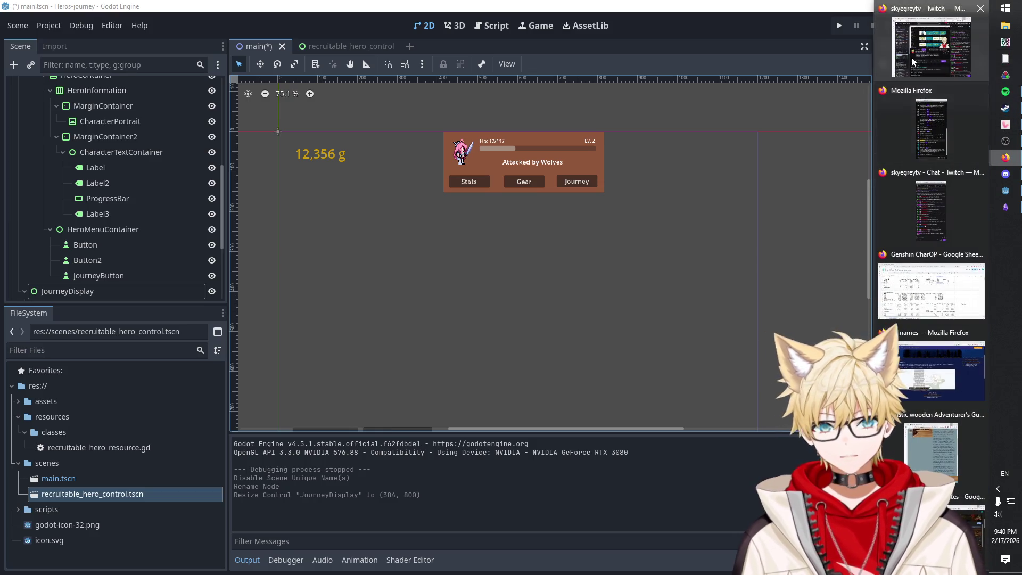